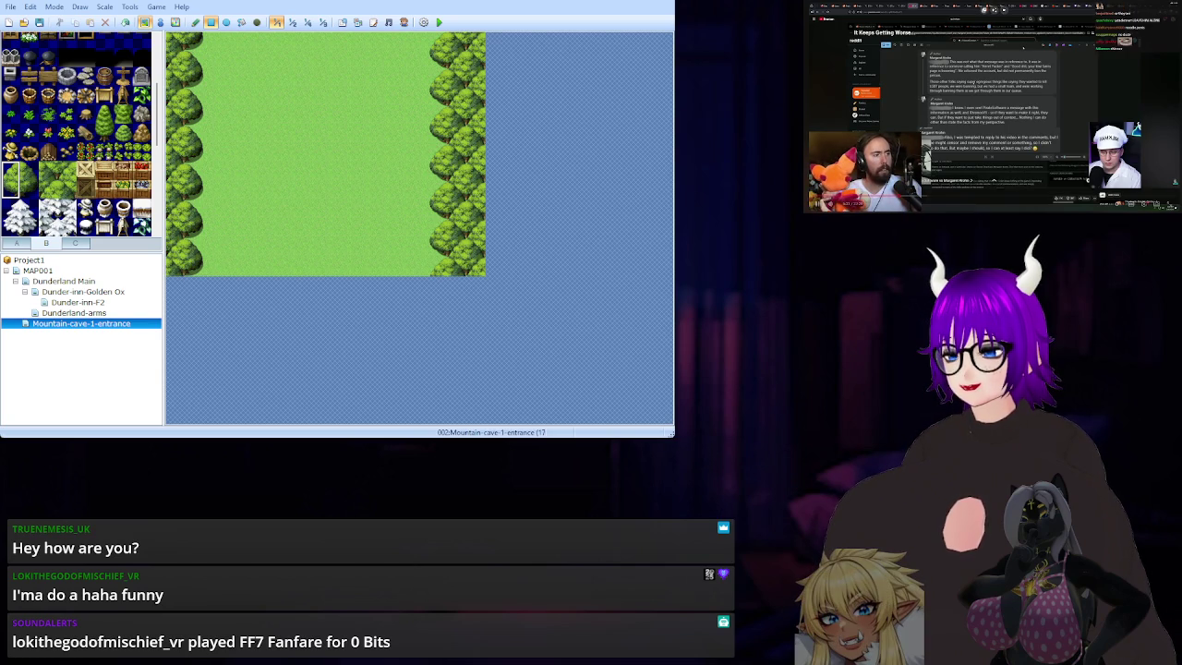
Enter tile-editing mode and widen the editor to show more of the map.
key(space)
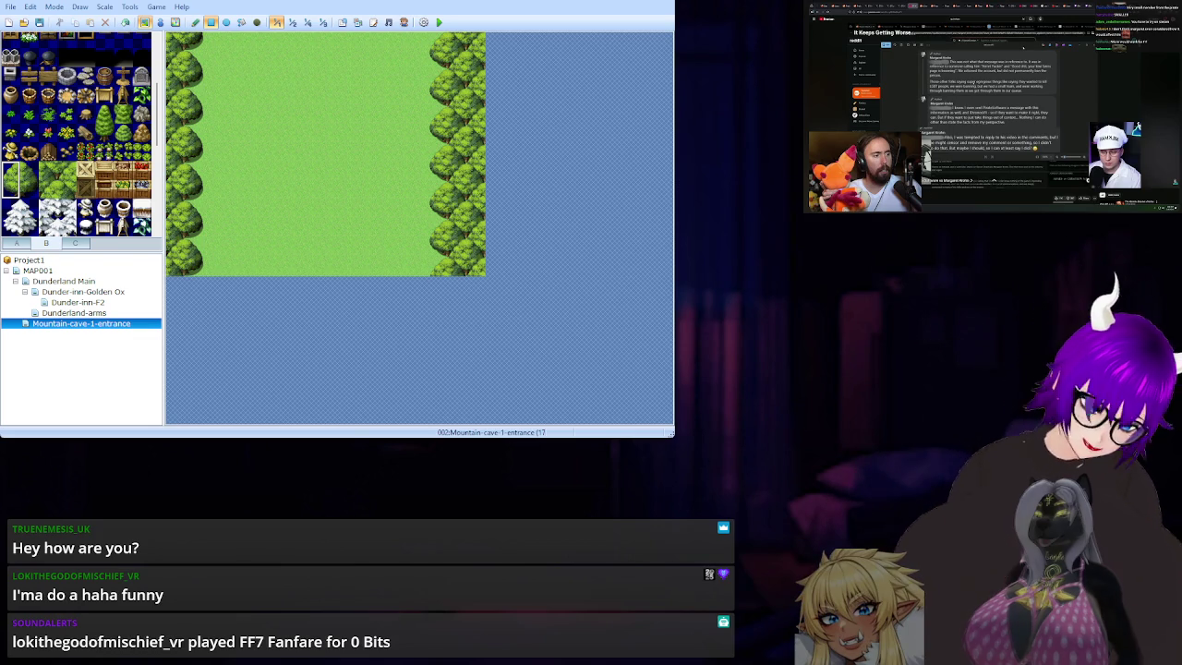
key(space)
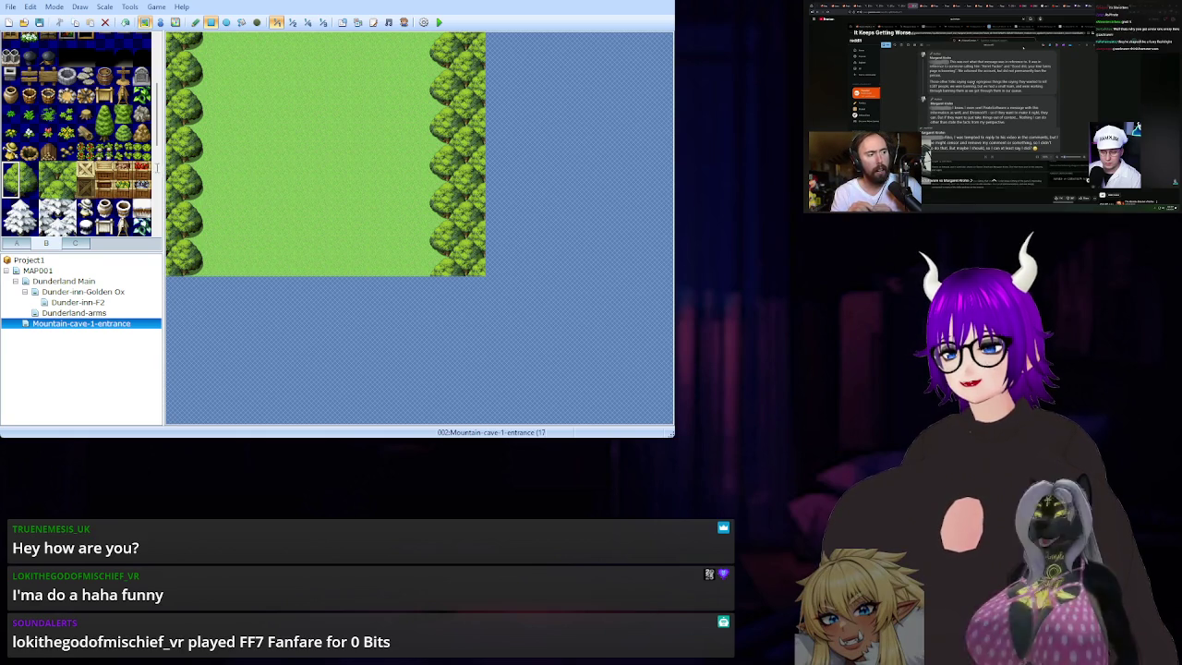
click(481, 374)
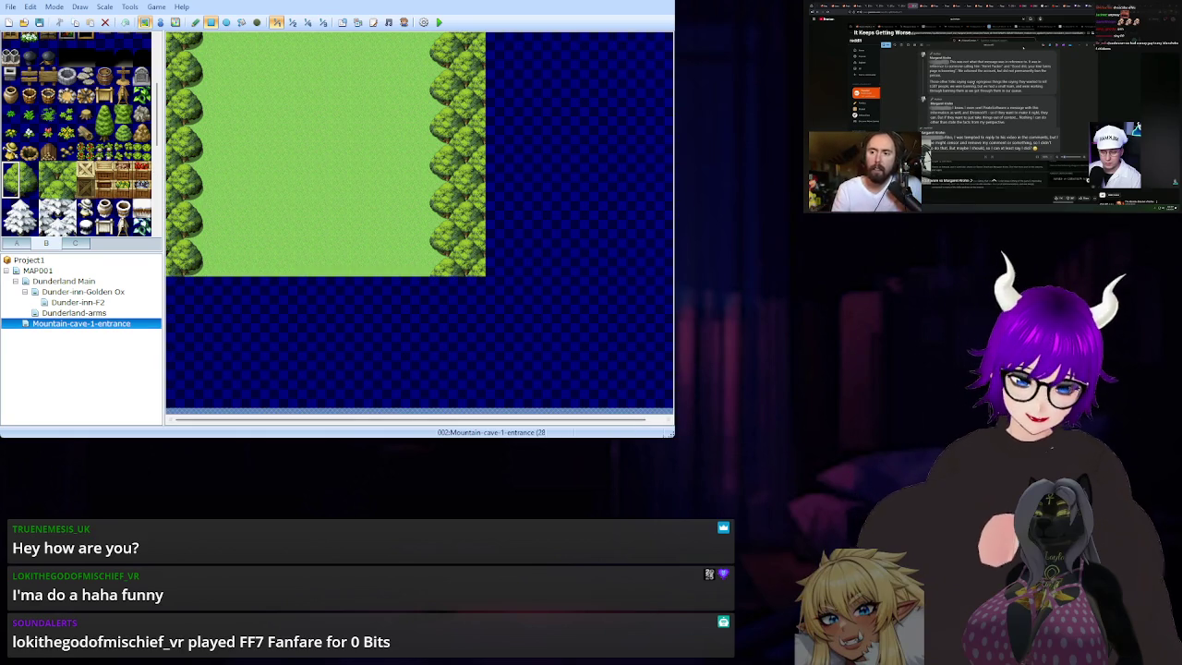
drag(668, 433, 706, 427)
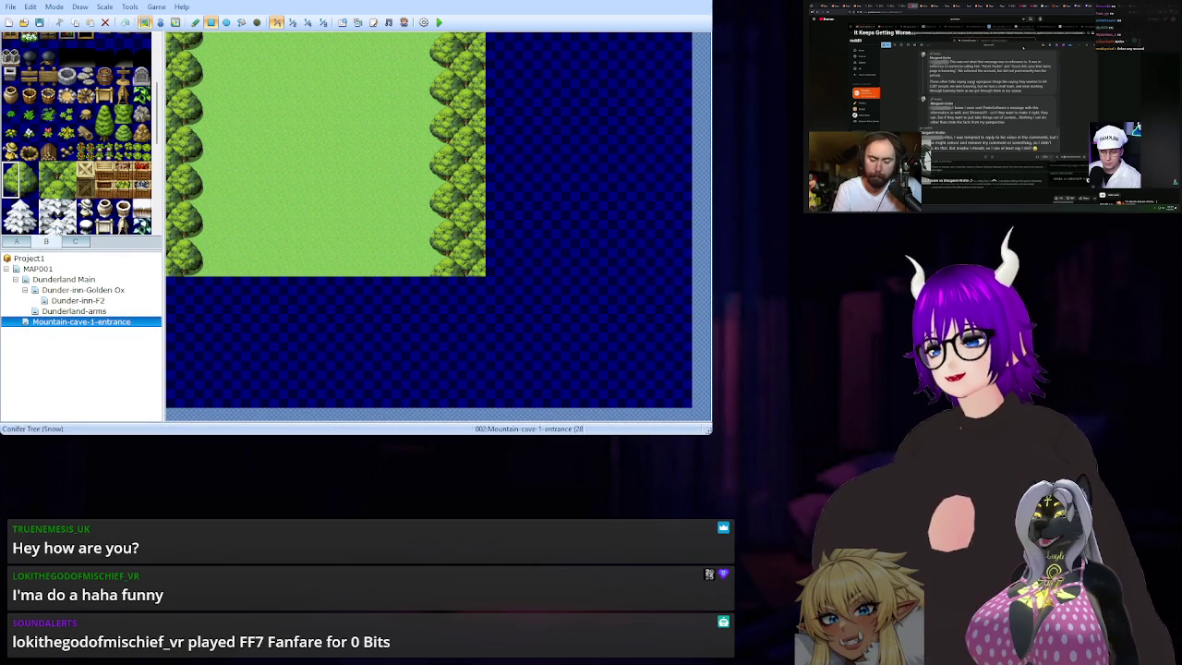
Paint plain grass over the right-hand tree column and flood-fill the empty area with grass.
click(19, 243)
click(10, 79)
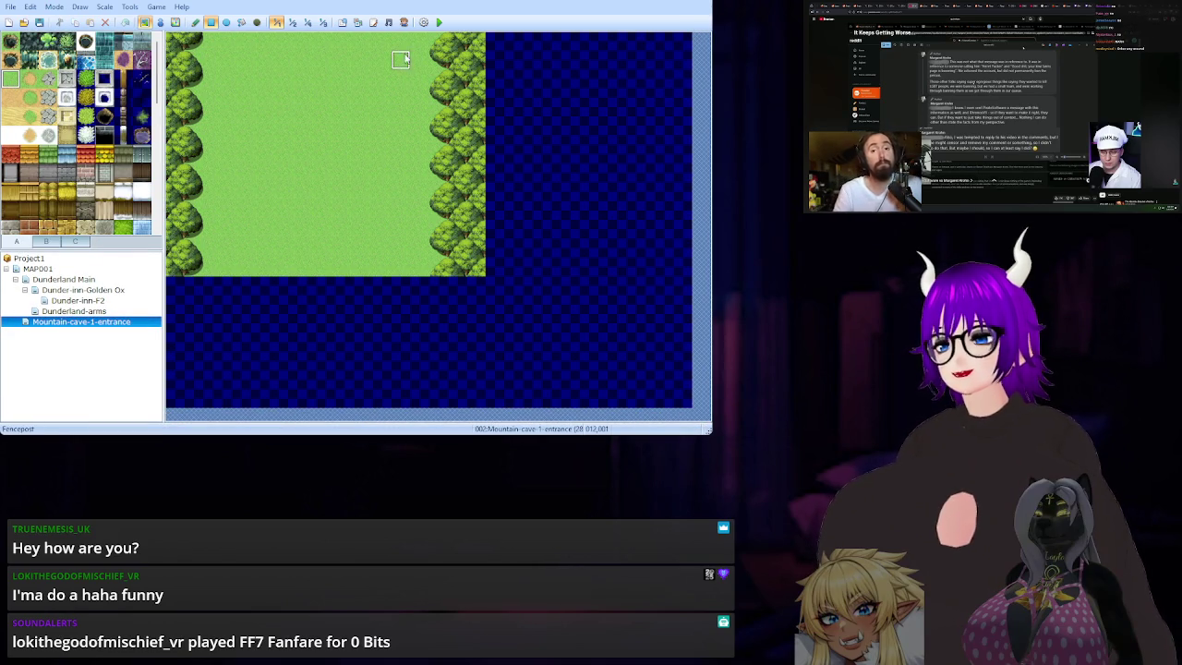
mouse_move(420, 43)
mouse_down()
mouse_move(467, 129)
mouse_move(485, 271)
mouse_up()
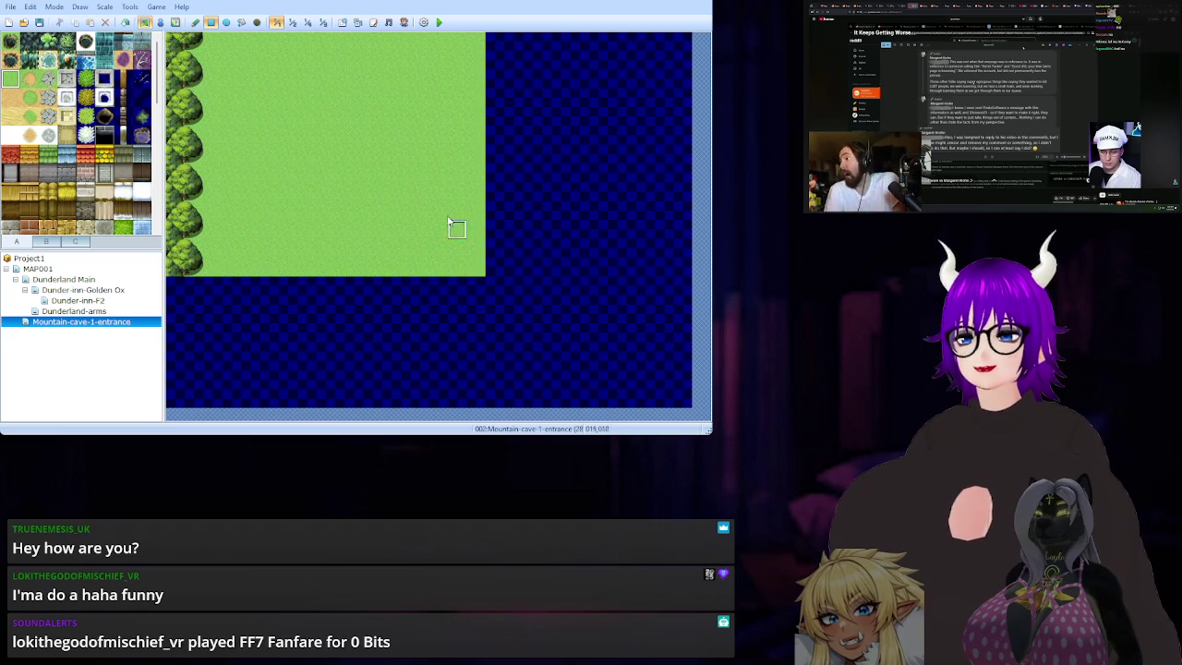
click(241, 23)
click(567, 117)
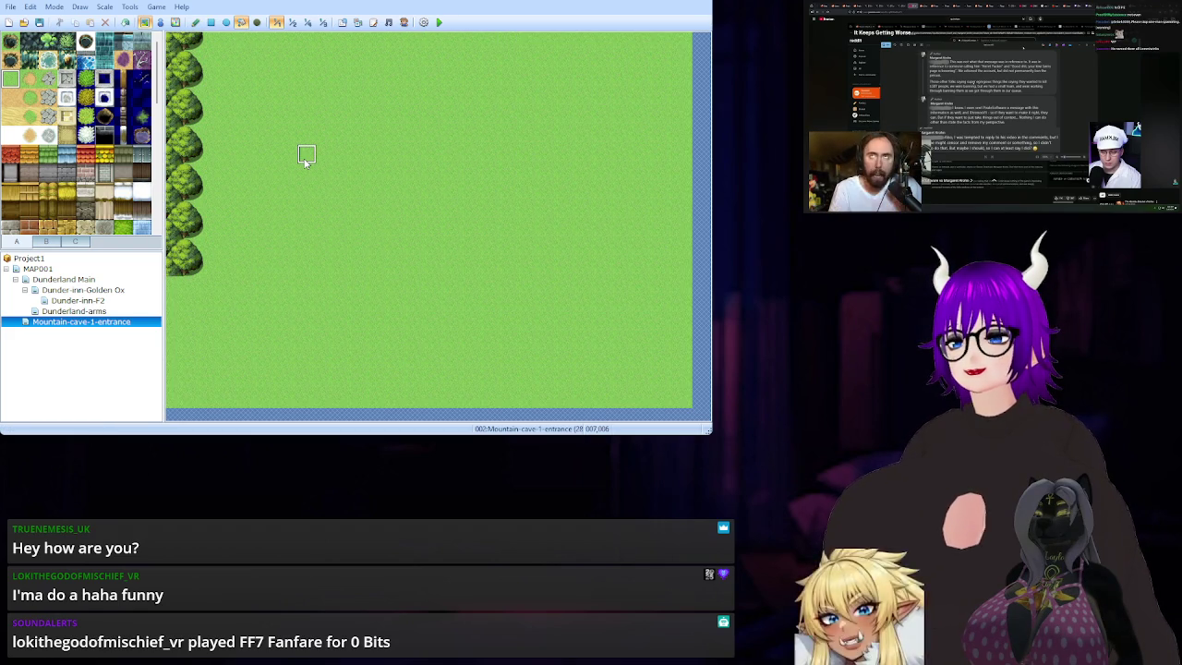
click(212, 22)
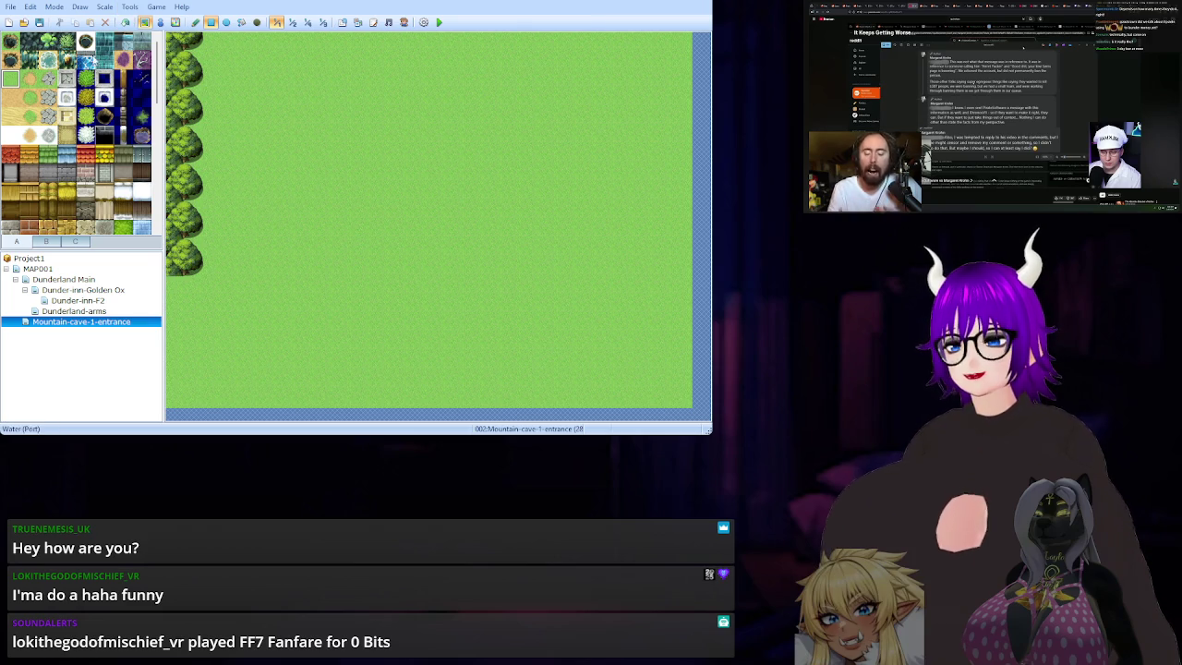
click(46, 241)
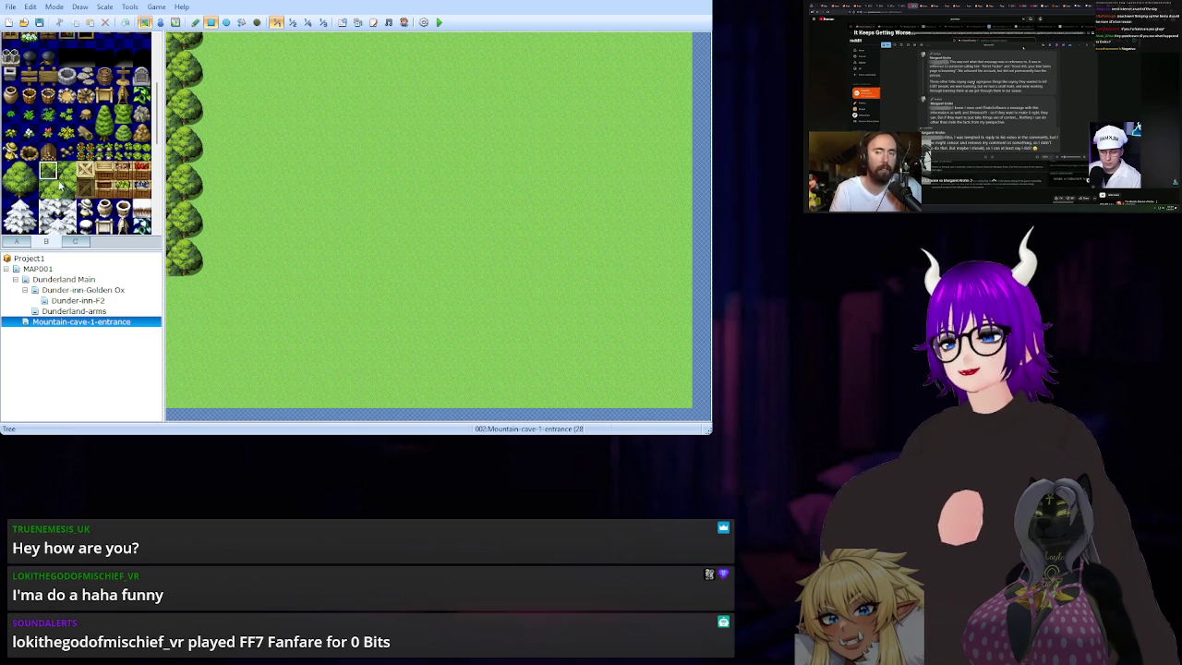
Try a 2x2 forest block down the left edge, then repaint that column back to grass.
drag(57, 182, 65, 189)
mouse_move(204, 107)
mouse_down()
mouse_move(183, 46)
mouse_move(196, 182)
mouse_move(183, 404)
mouse_up()
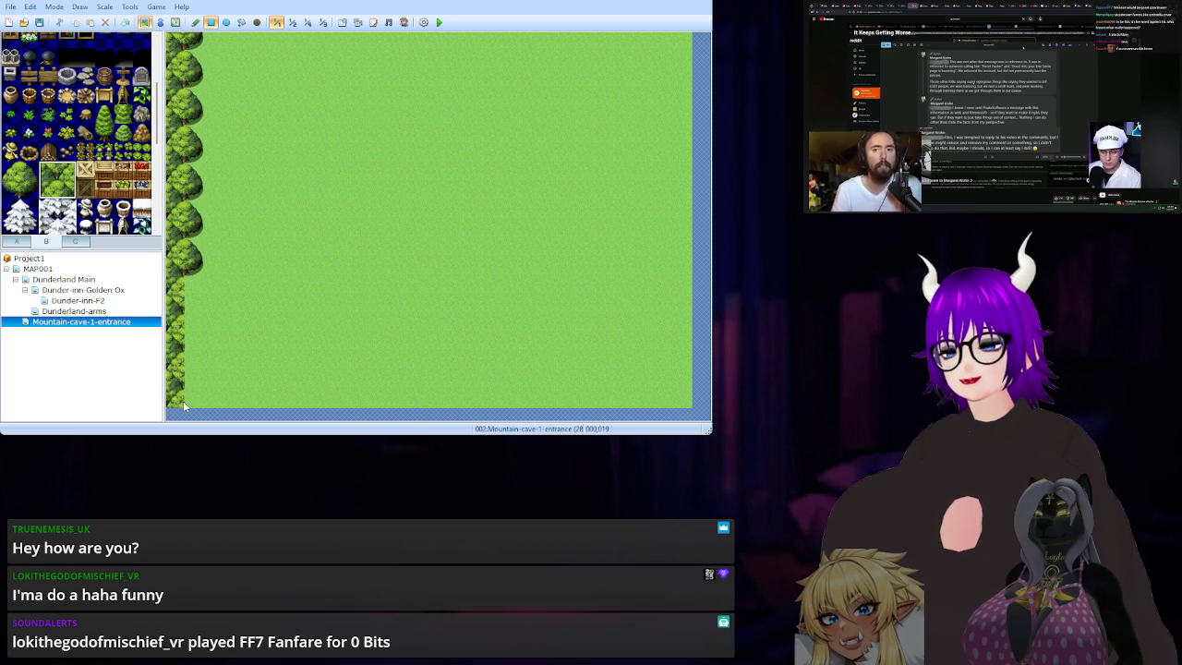
click(184, 405)
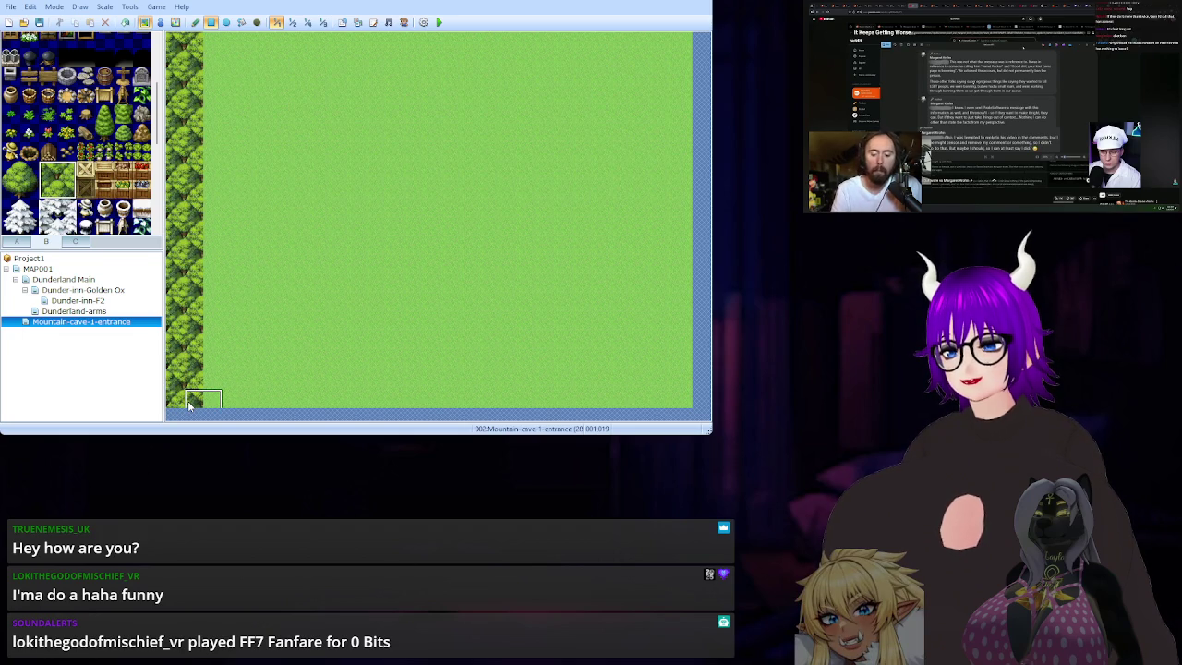
click(18, 243)
click(10, 79)
drag(189, 46, 180, 399)
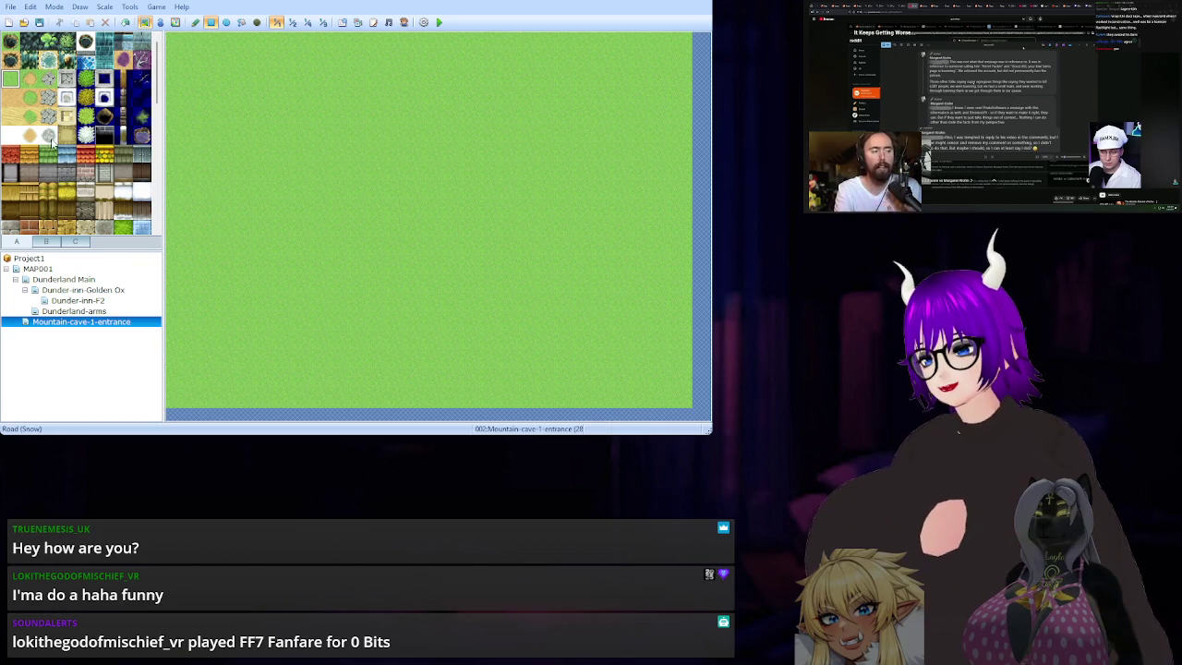
Paint a single column of trees down the left edge and another down the right edge.
click(46, 241)
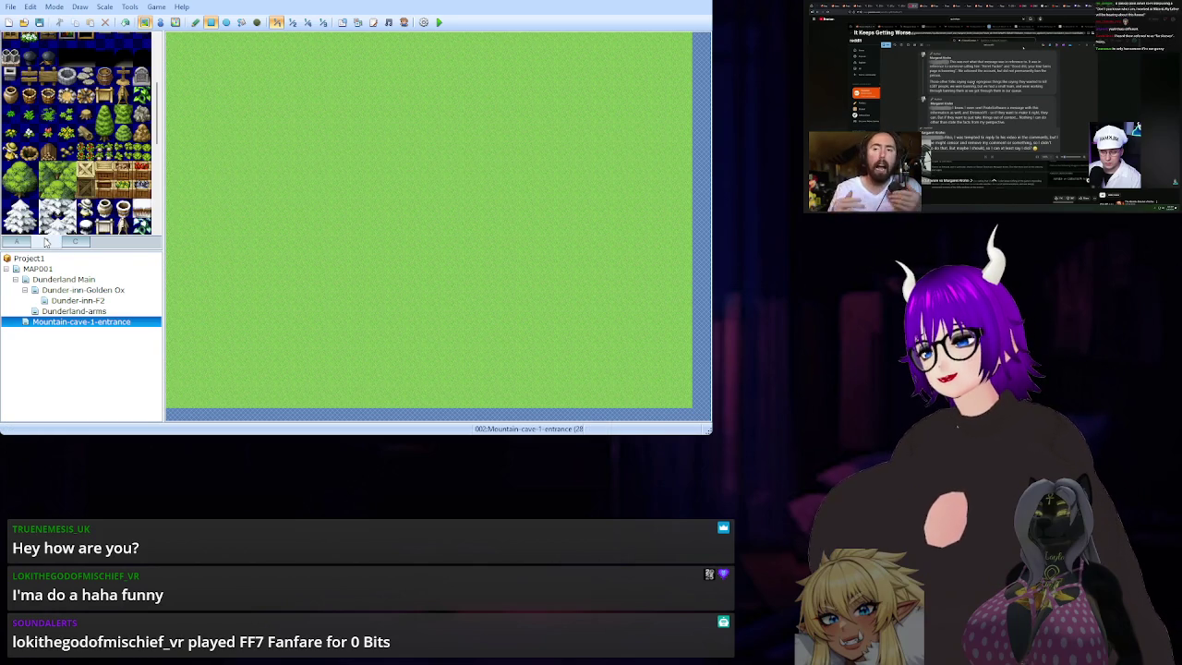
click(49, 171)
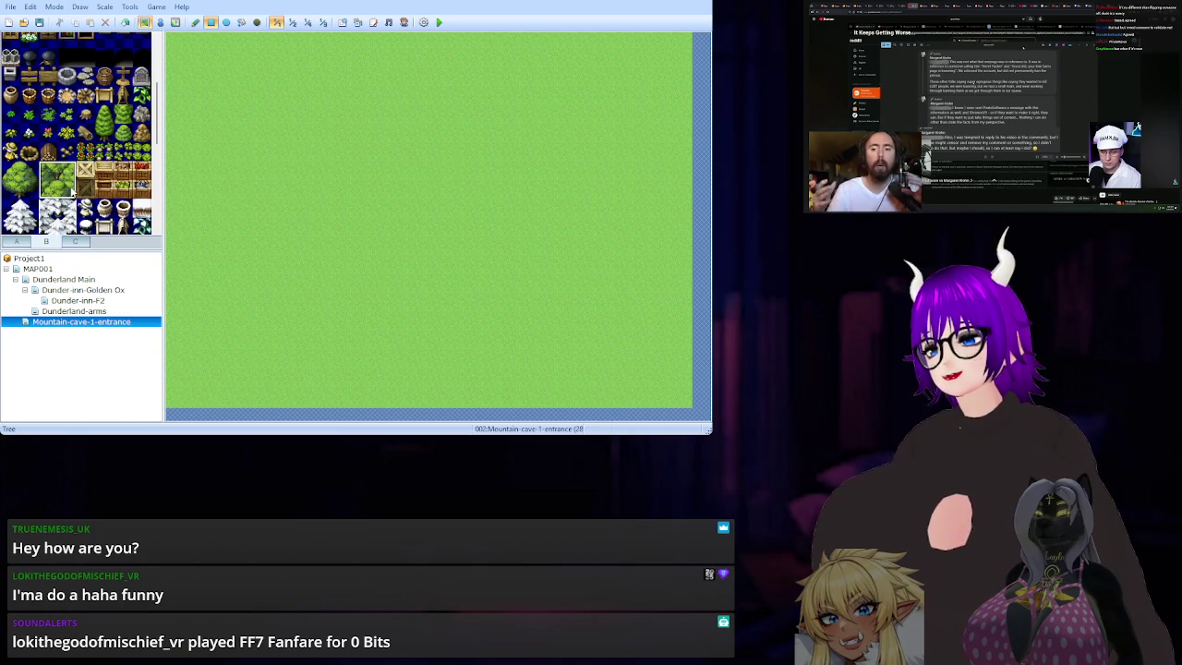
drag(179, 39, 196, 392)
key(ctrl+z)
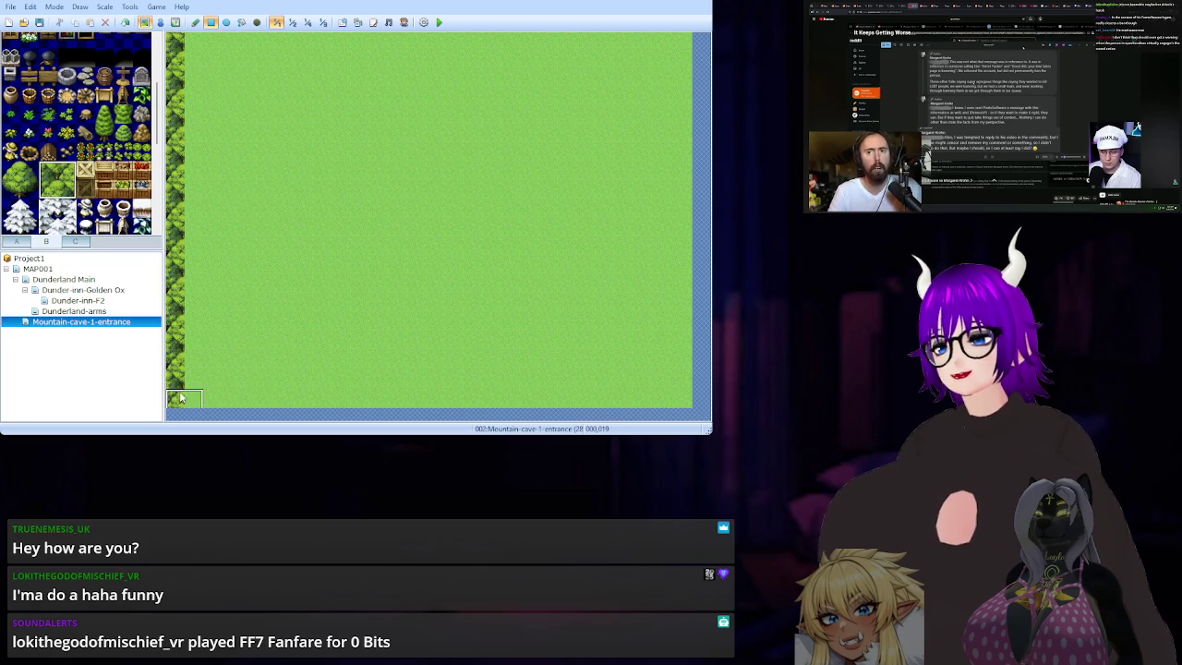
drag(682, 41, 677, 413)
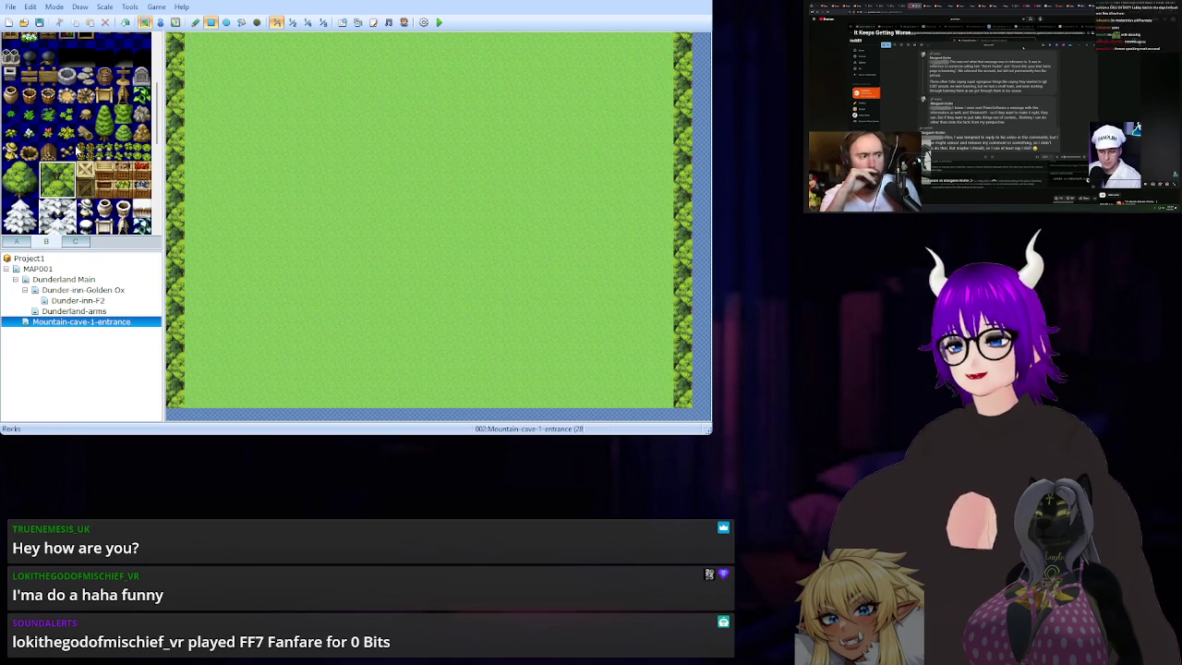
Repaint tree columns down both edges with a one-wide, two-tall tree block, then open MAP001.
drag(31, 172, 28, 189)
drag(196, 59, 185, 355)
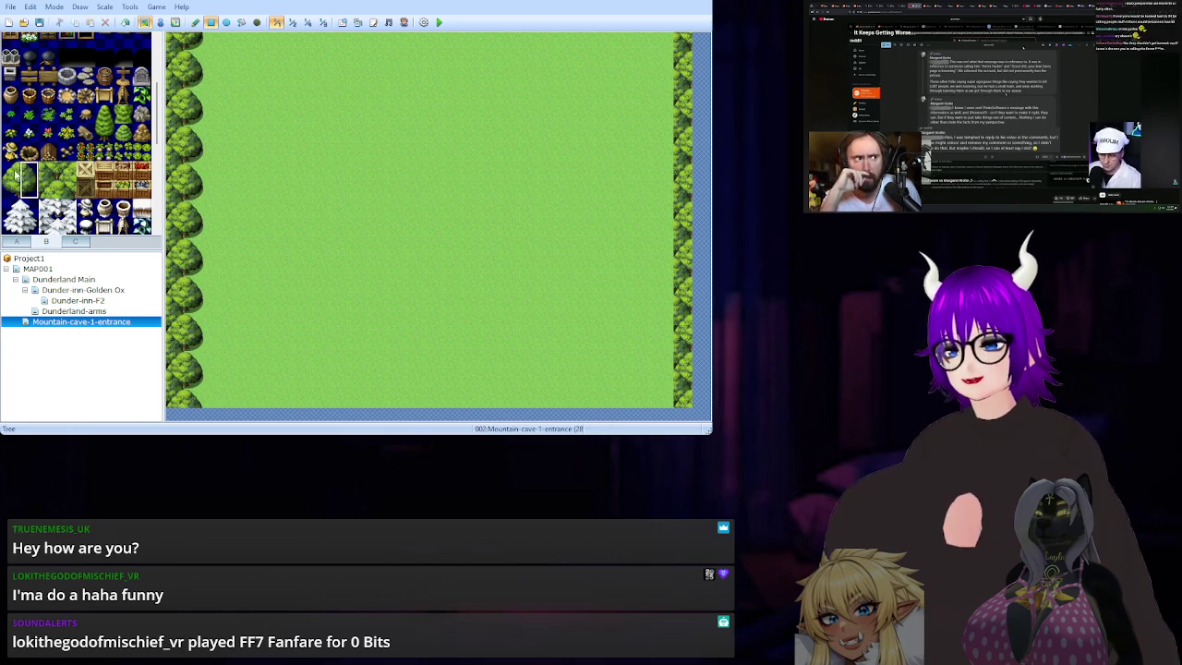
click(13, 190)
drag(667, 41, 660, 360)
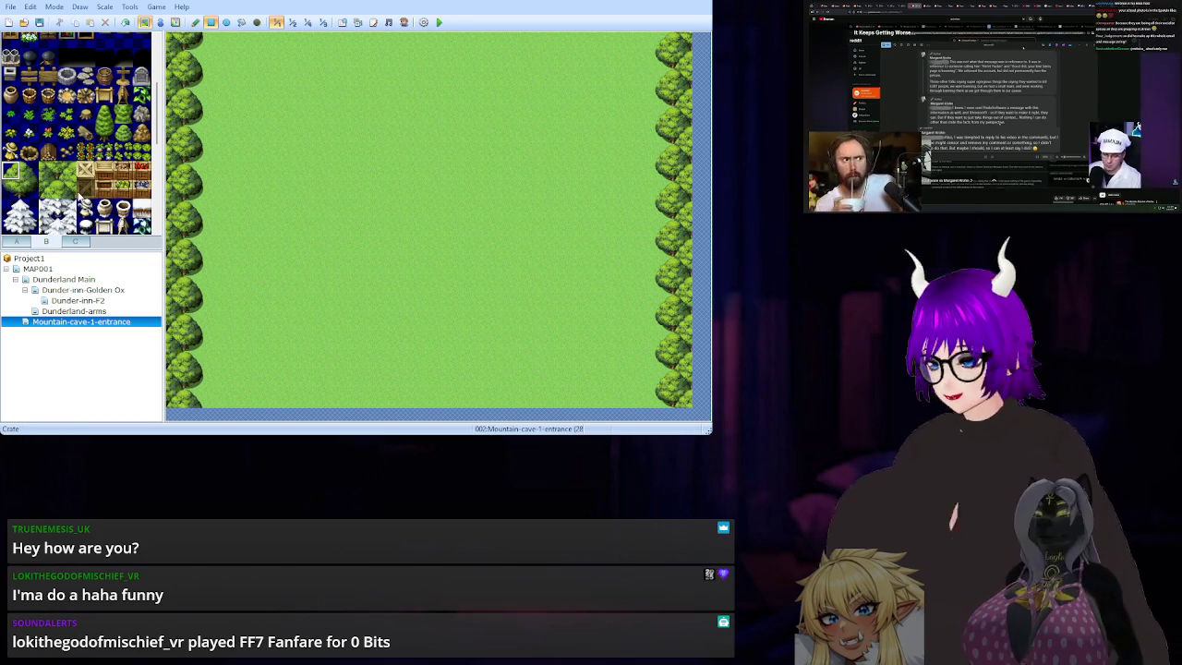
drag(105, 138, 104, 118)
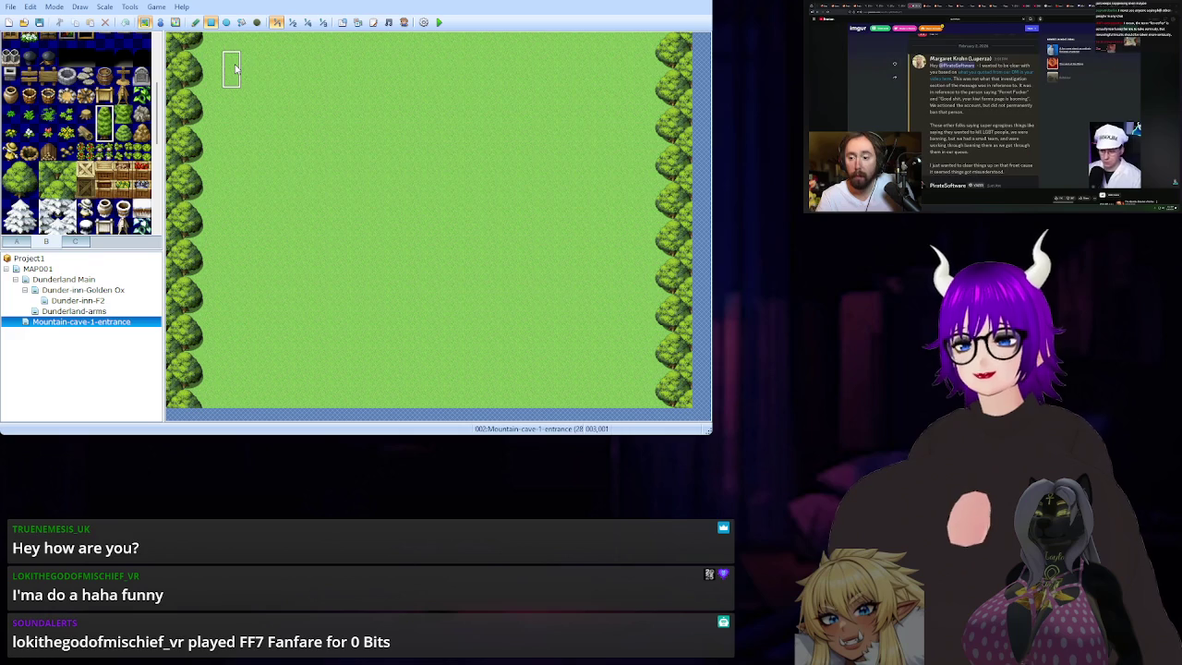
click(58, 270)
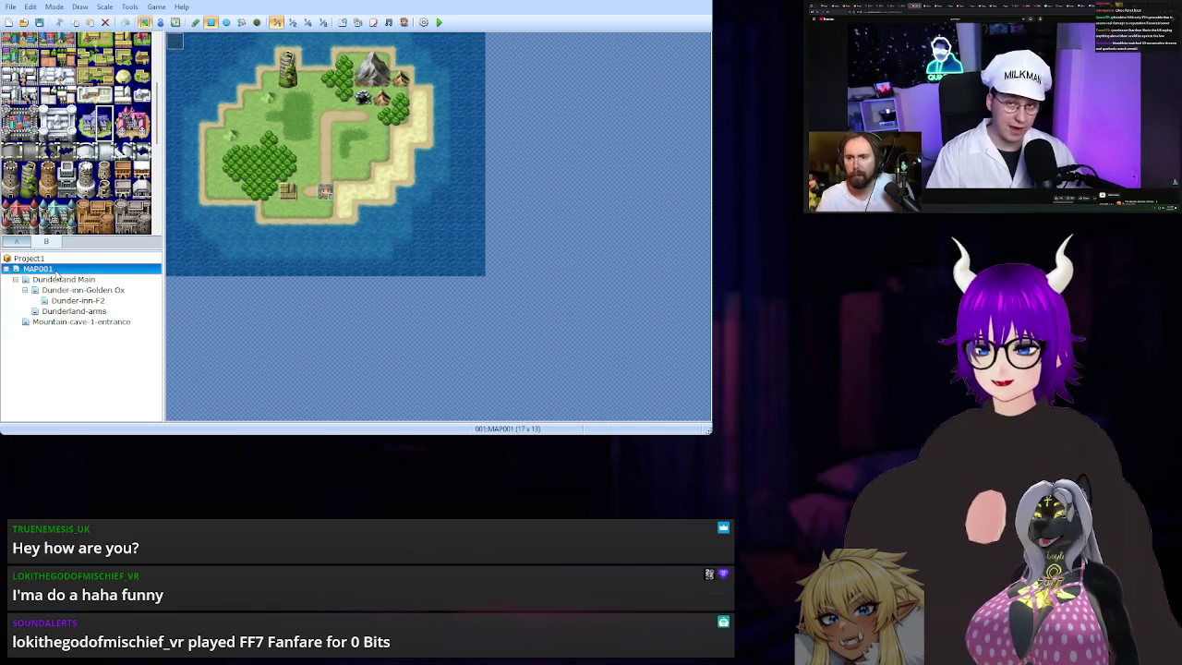
click(62, 321)
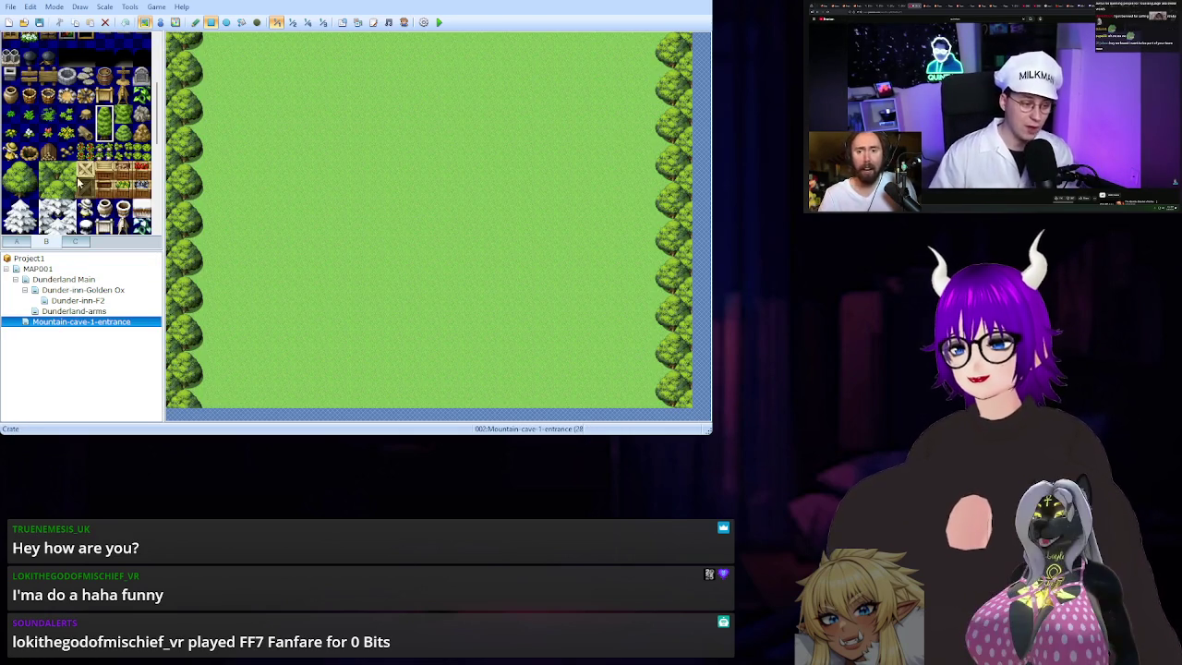
click(11, 170)
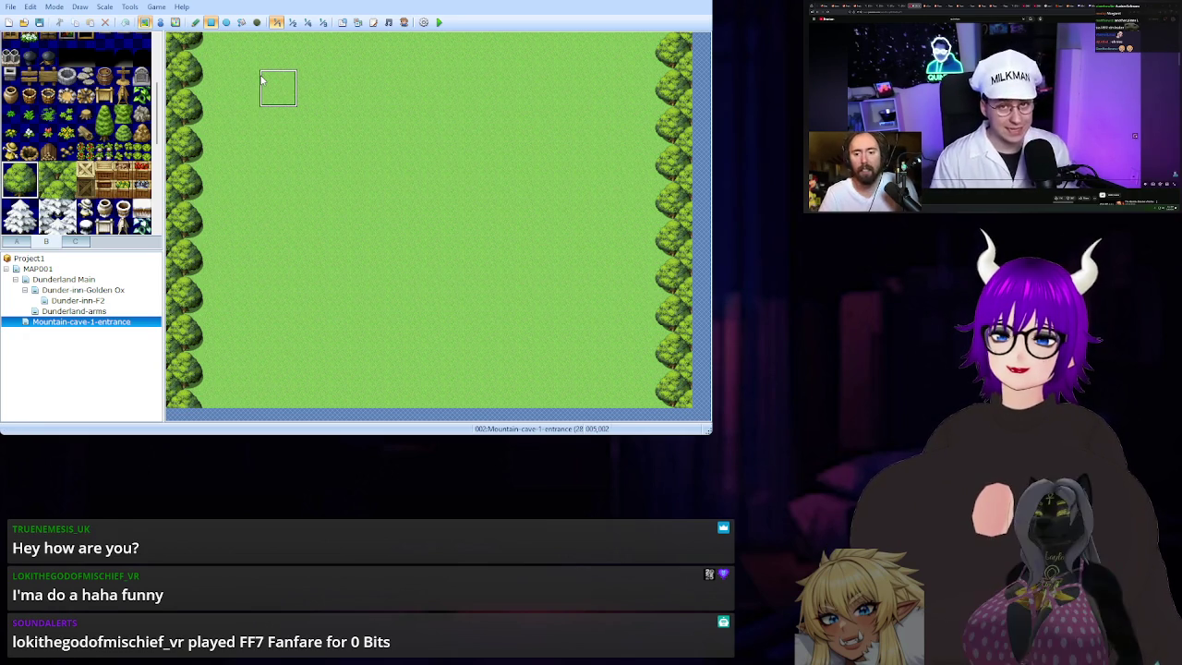
Try out tree tiles near the left edge, undoing the trial placements.
click(61, 174)
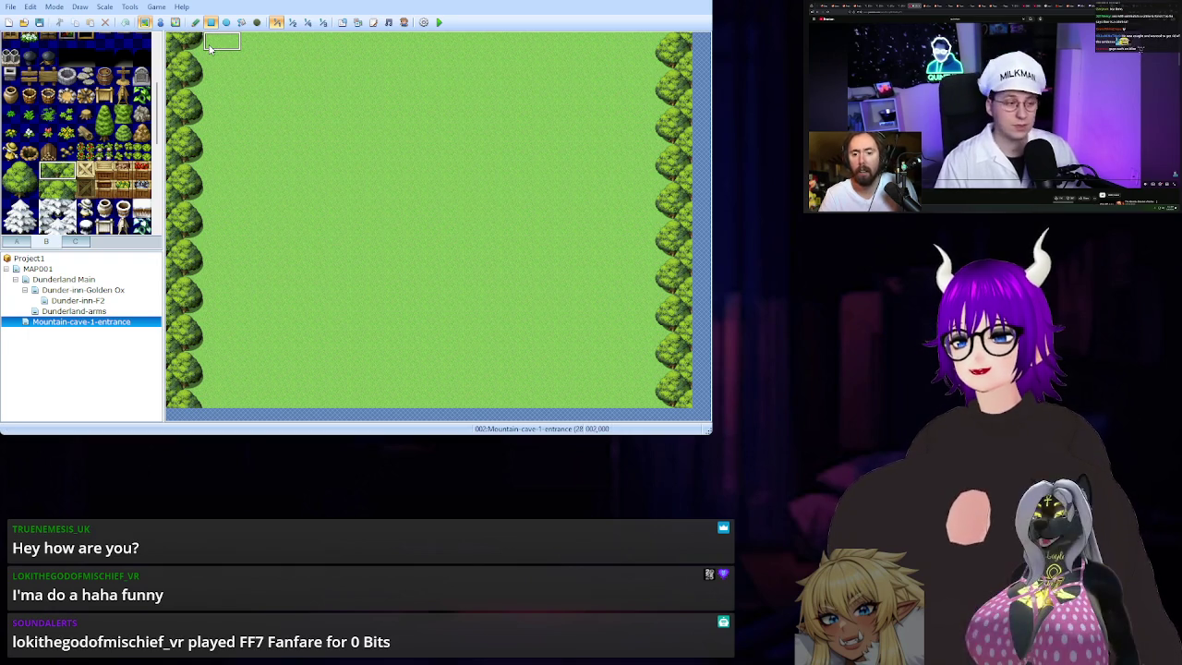
click(212, 120)
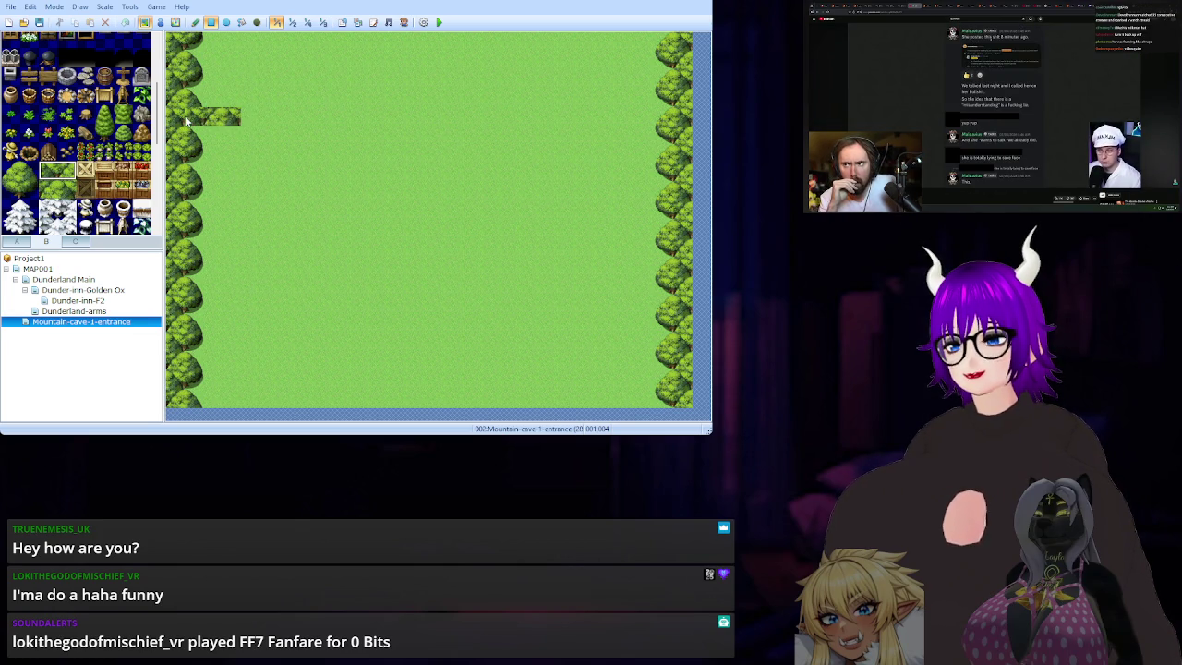
key(ctrl+z)
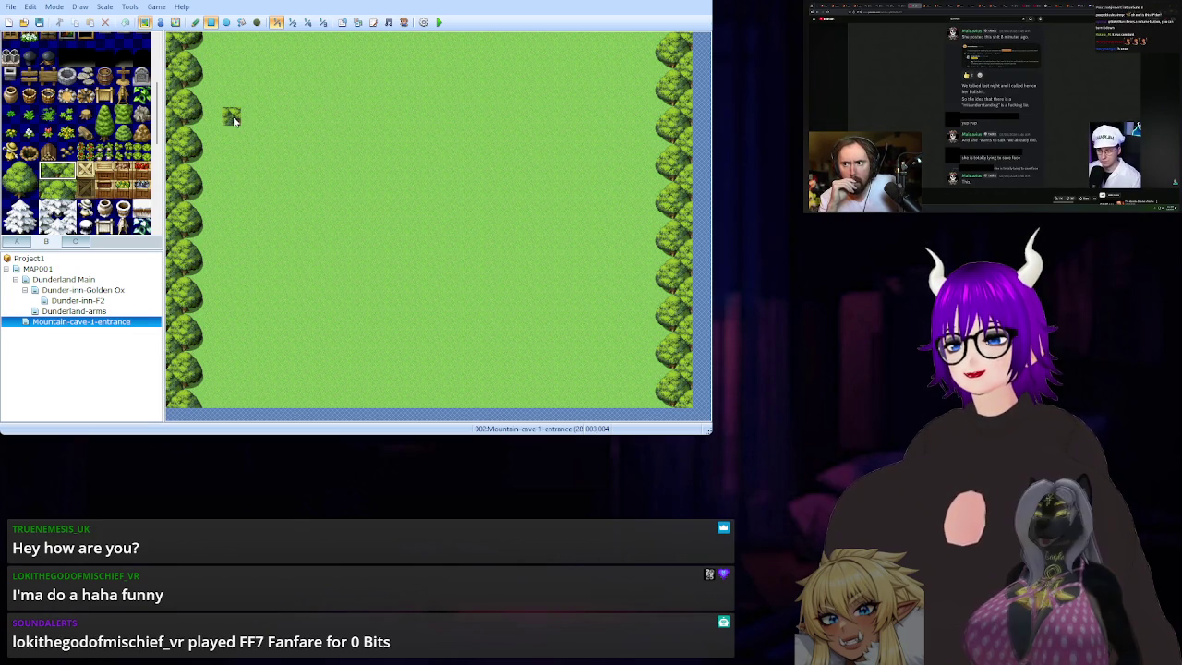
key(ctrl+z)
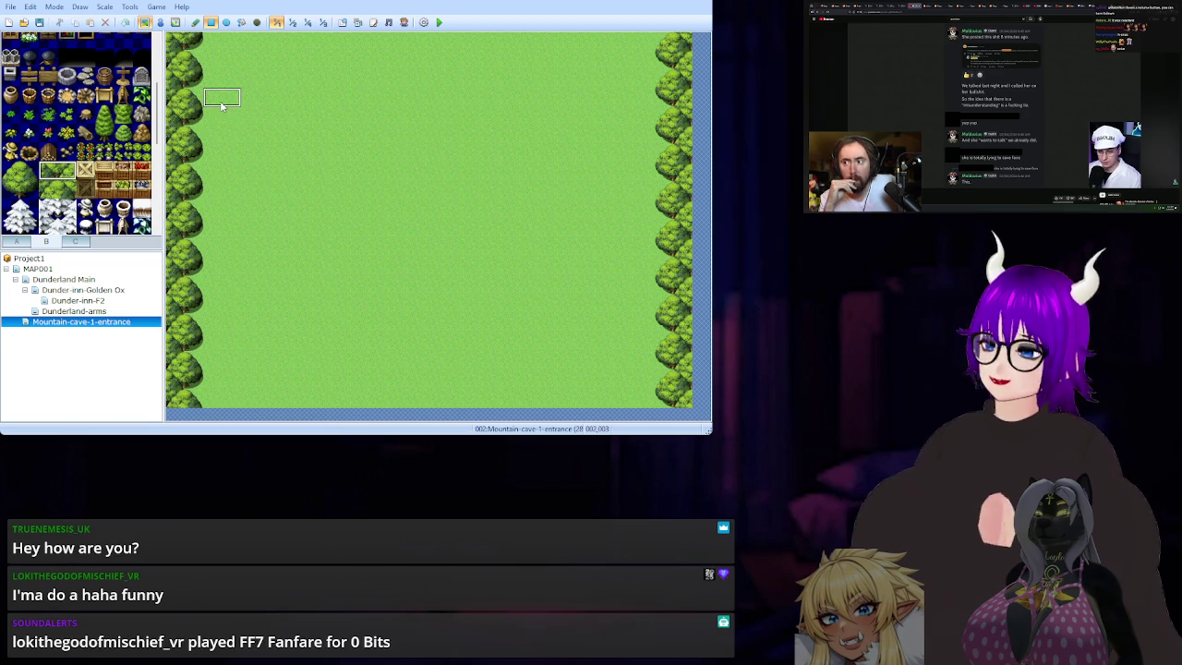
click(221, 103)
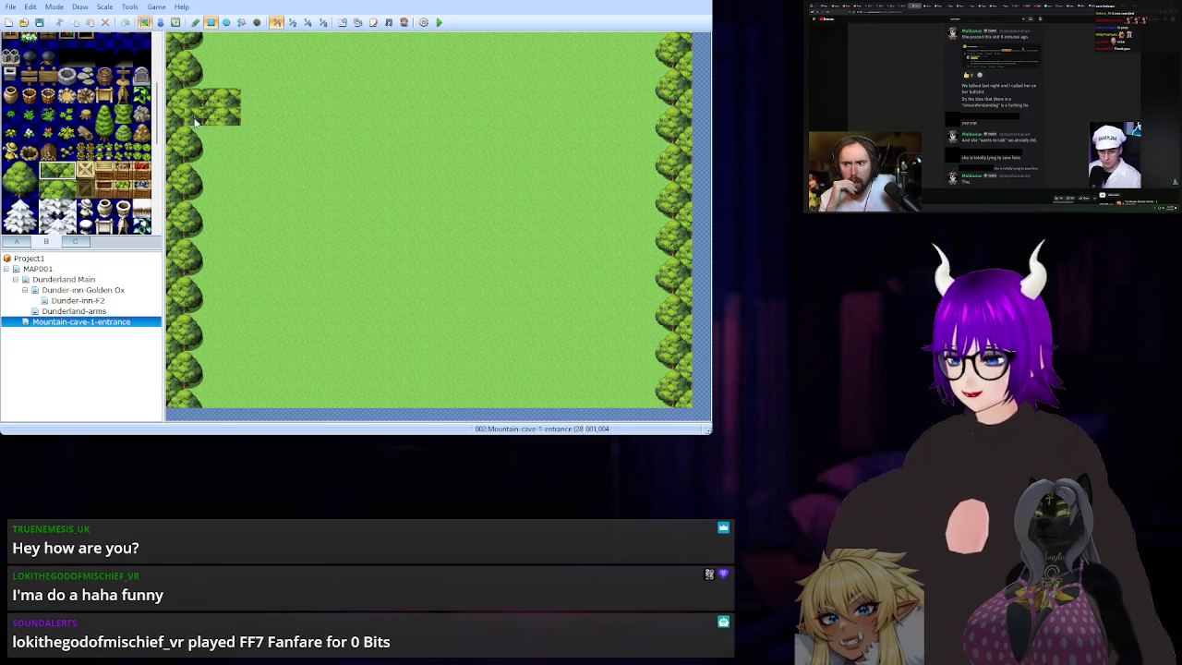
key(ctrl+z)
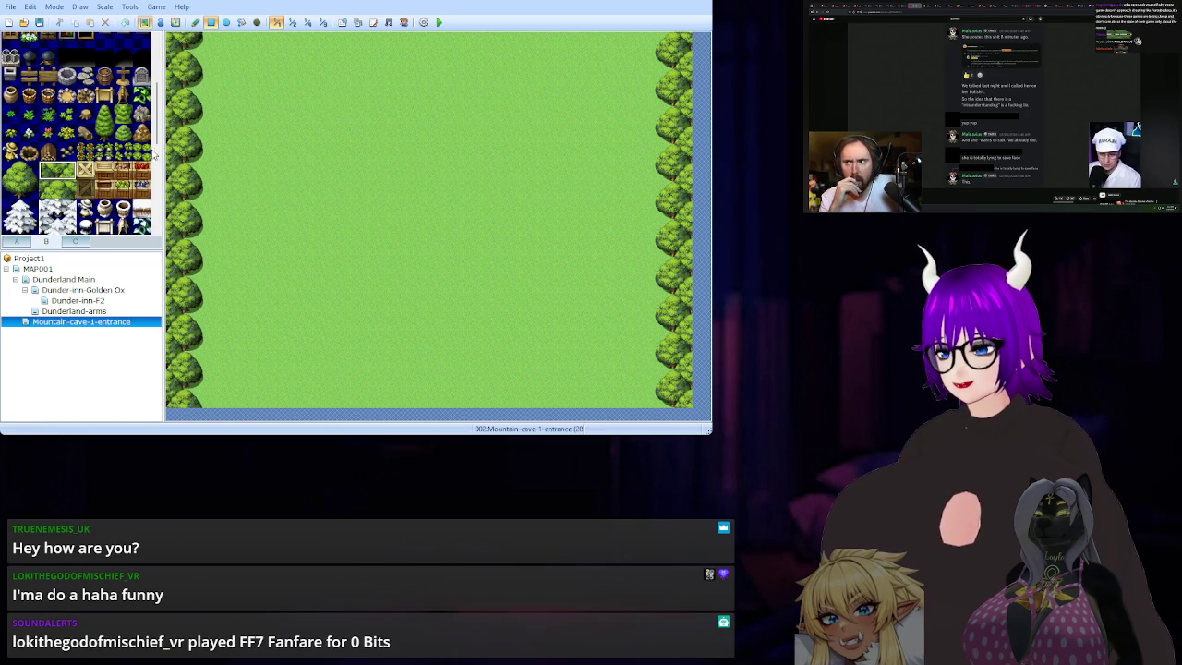
click(201, 105)
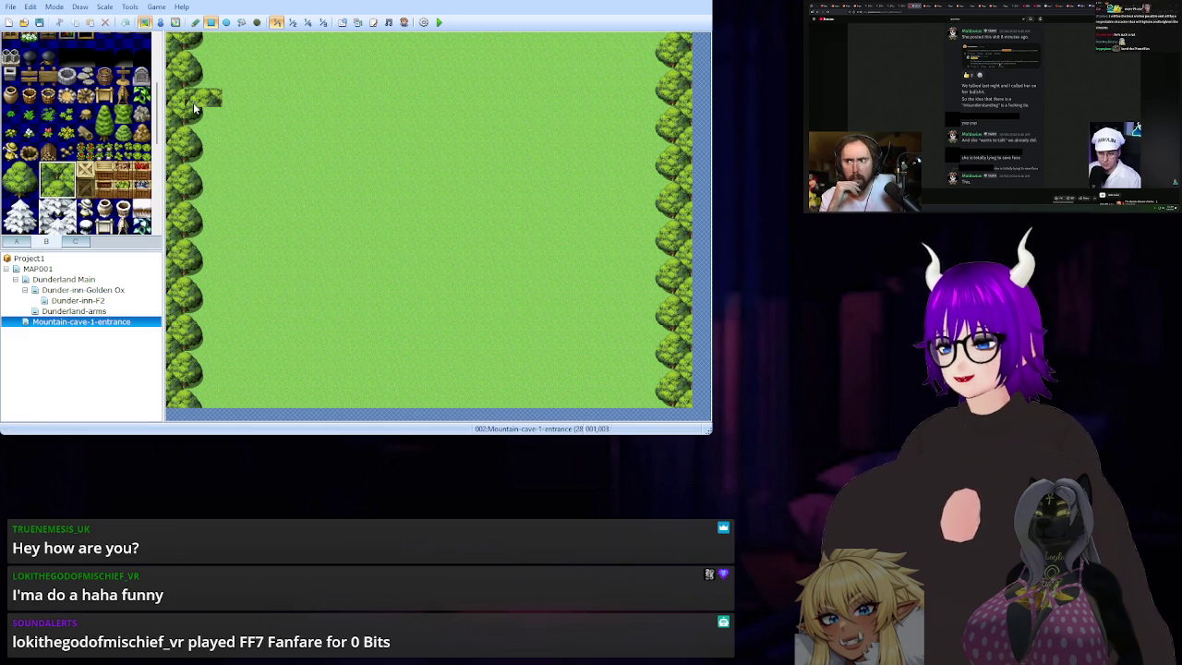
drag(194, 108, 195, 121)
key(ctrl+z)
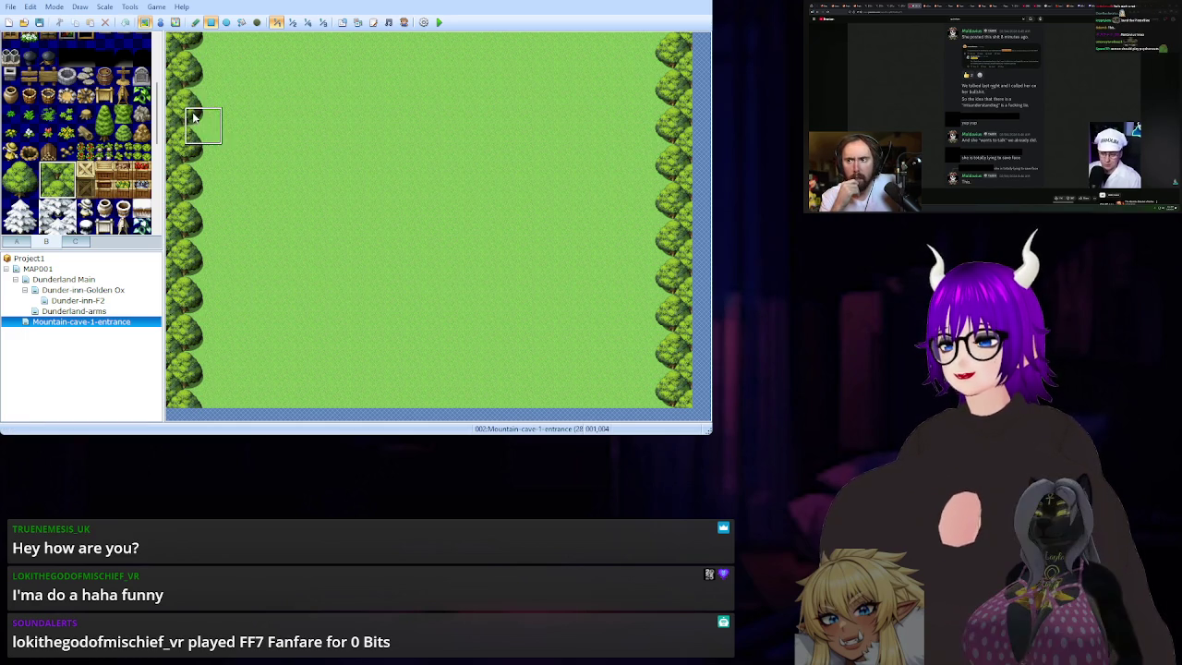
mouse_move(215, 117)
mouse_down()
mouse_move(514, 113)
mouse_move(259, 107)
mouse_up()
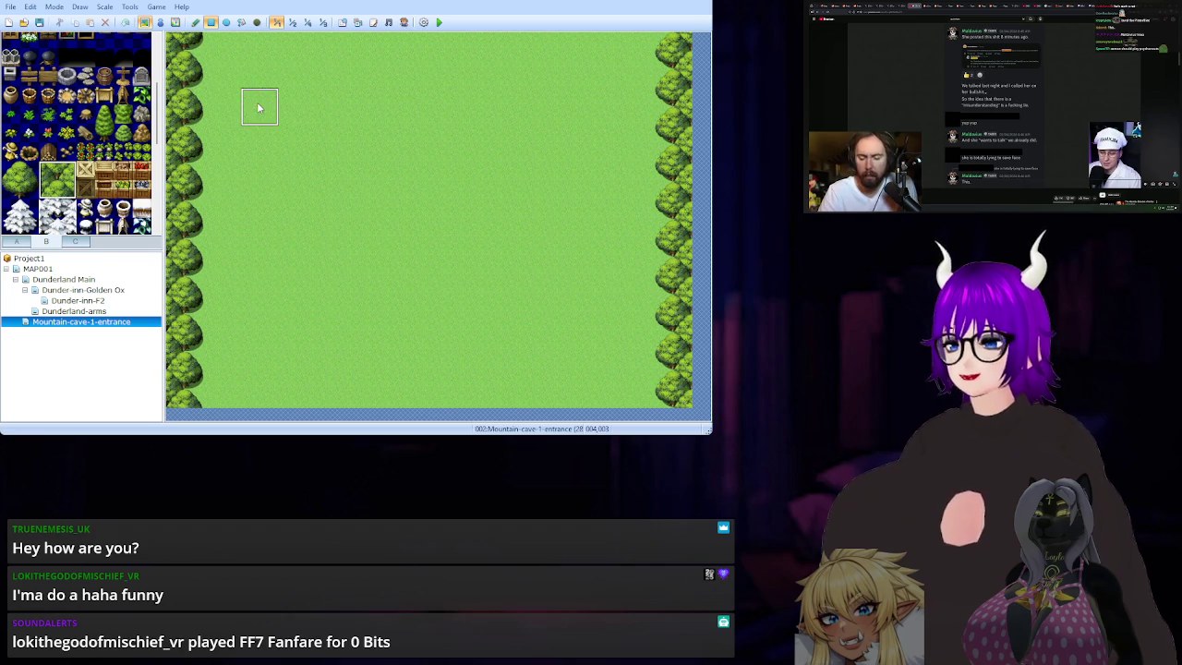
Place a row of round trees near the top-left of the grass field.
click(13, 172)
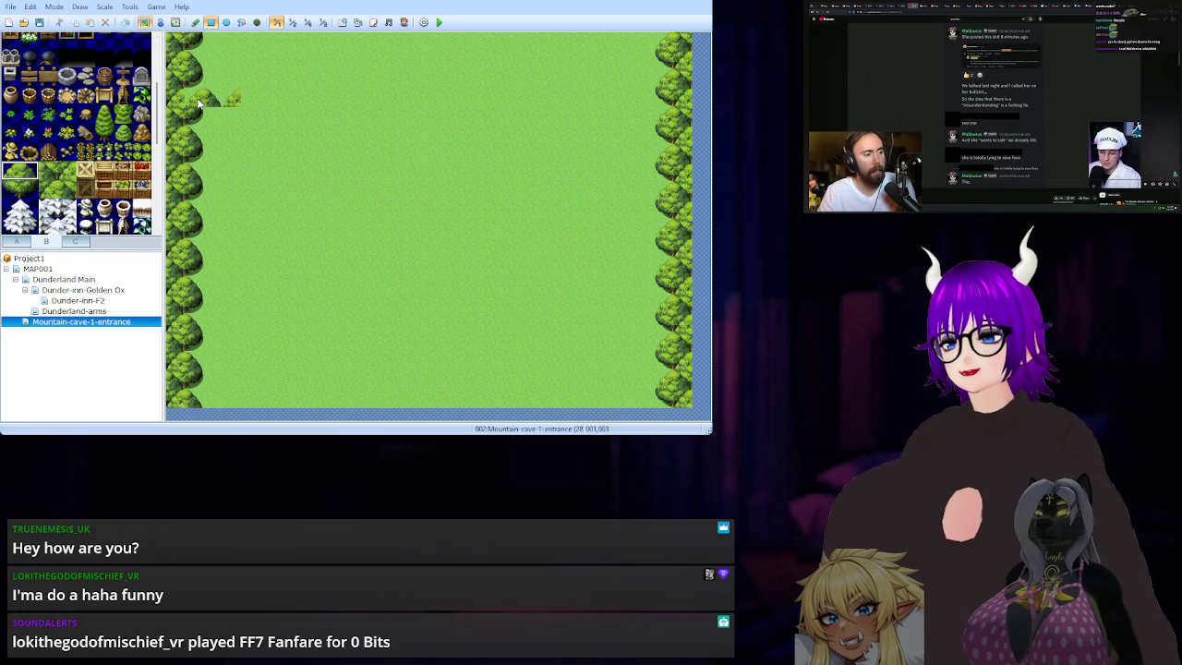
click(208, 101)
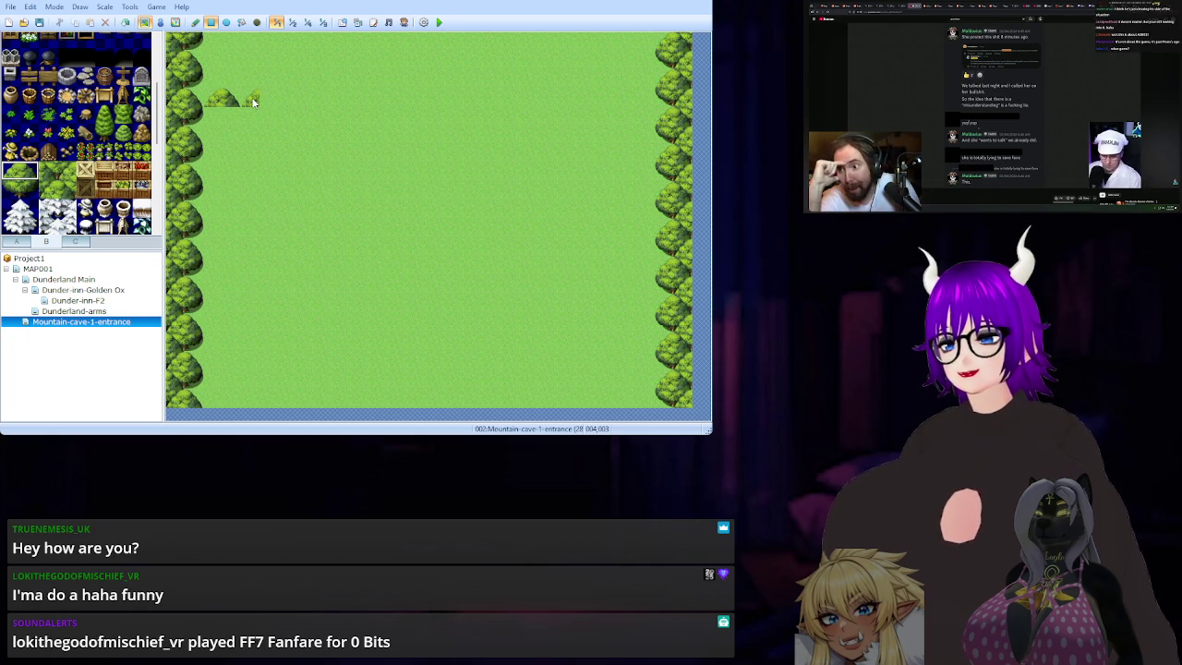
drag(254, 102, 263, 103)
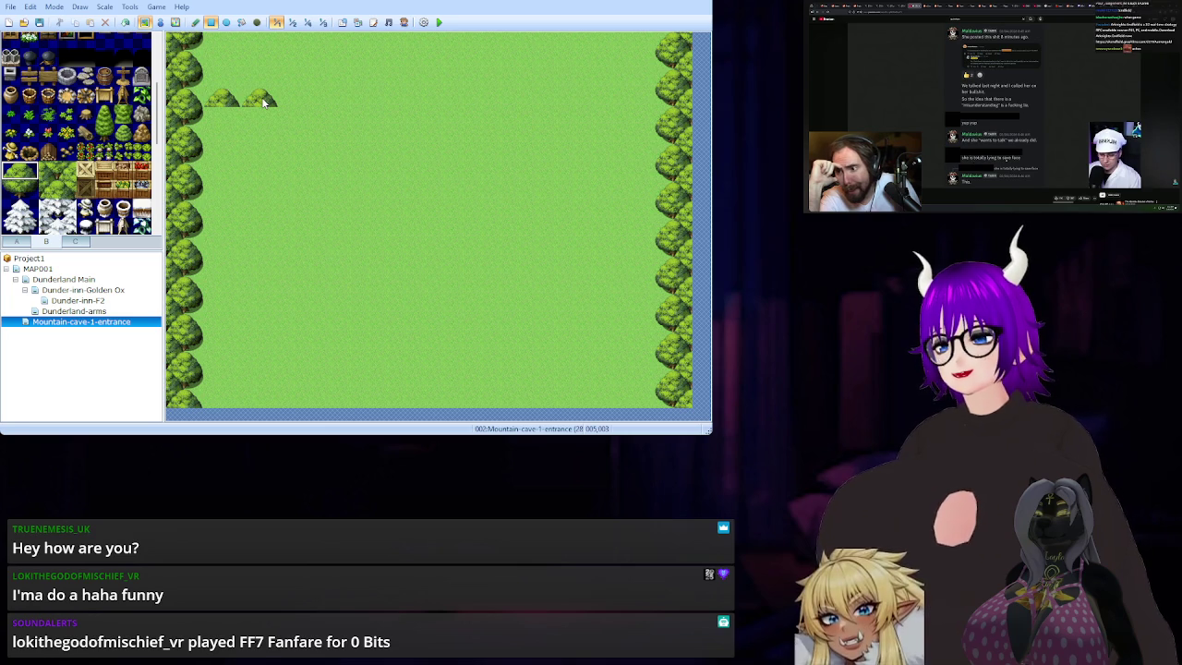
click(28, 190)
drag(29, 191, 11, 190)
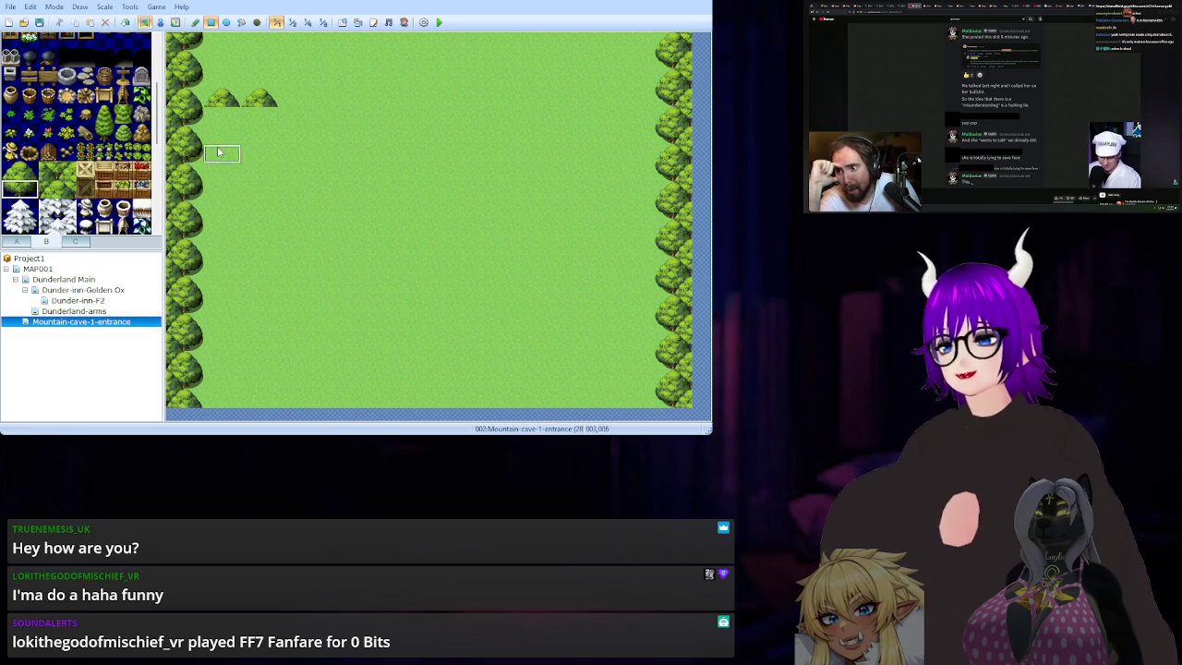
drag(219, 120, 265, 120)
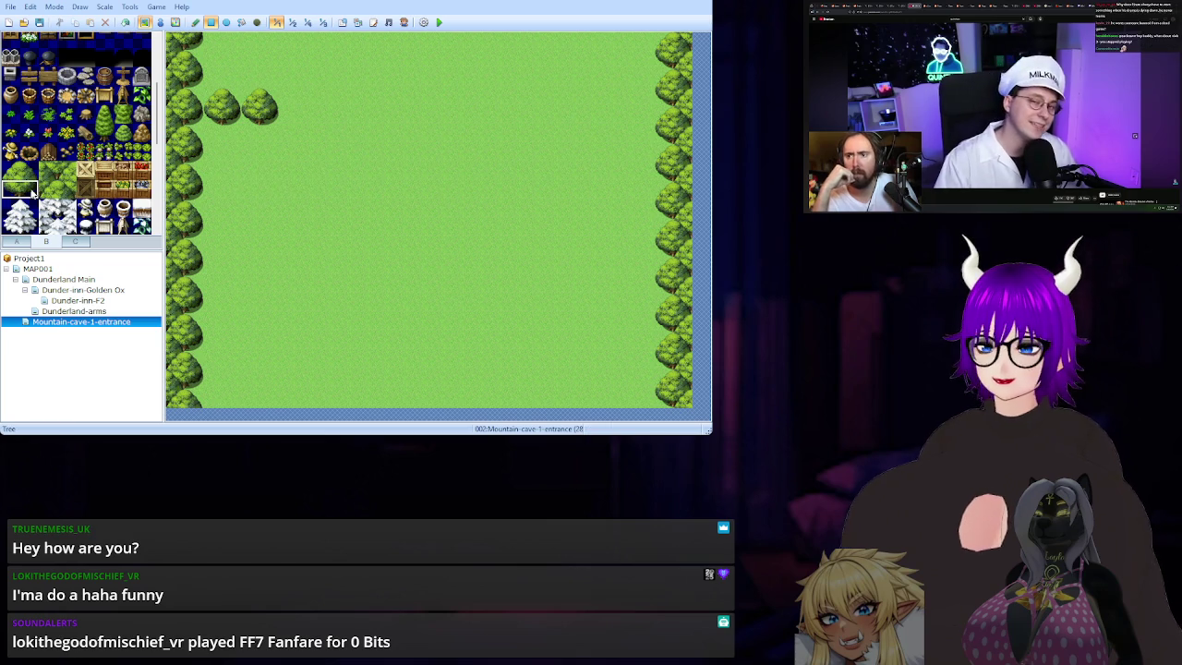
click(17, 171)
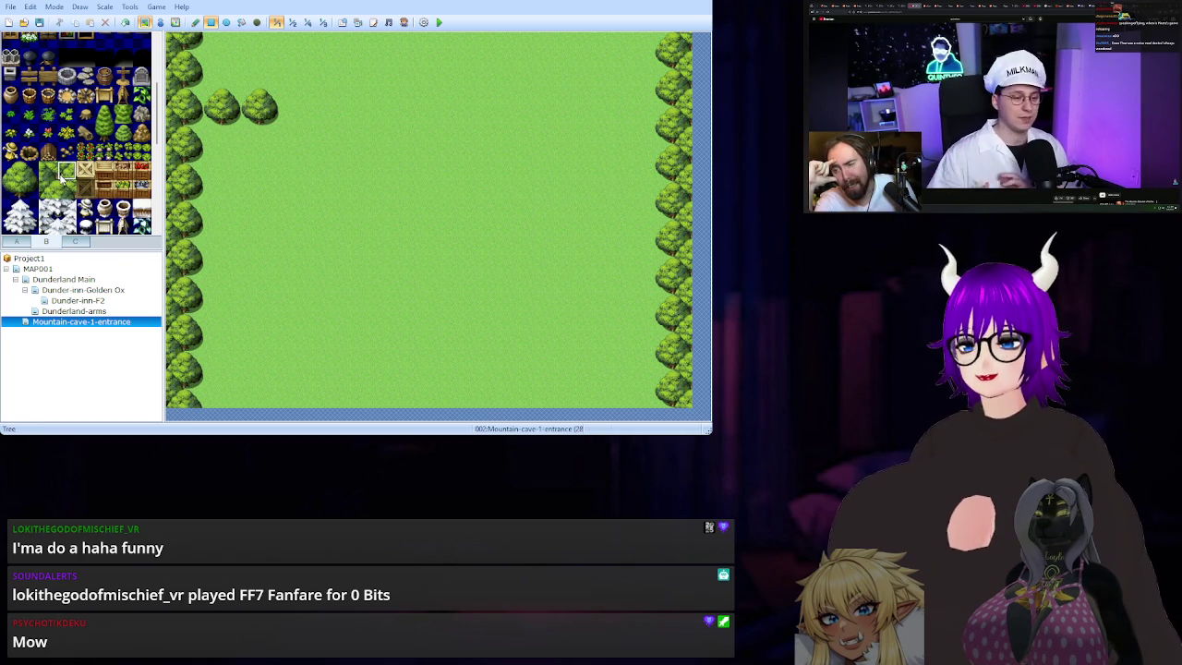
Paint a two-tile-high forest strip along the top edge using a 2x2 forest block.
click(49, 172)
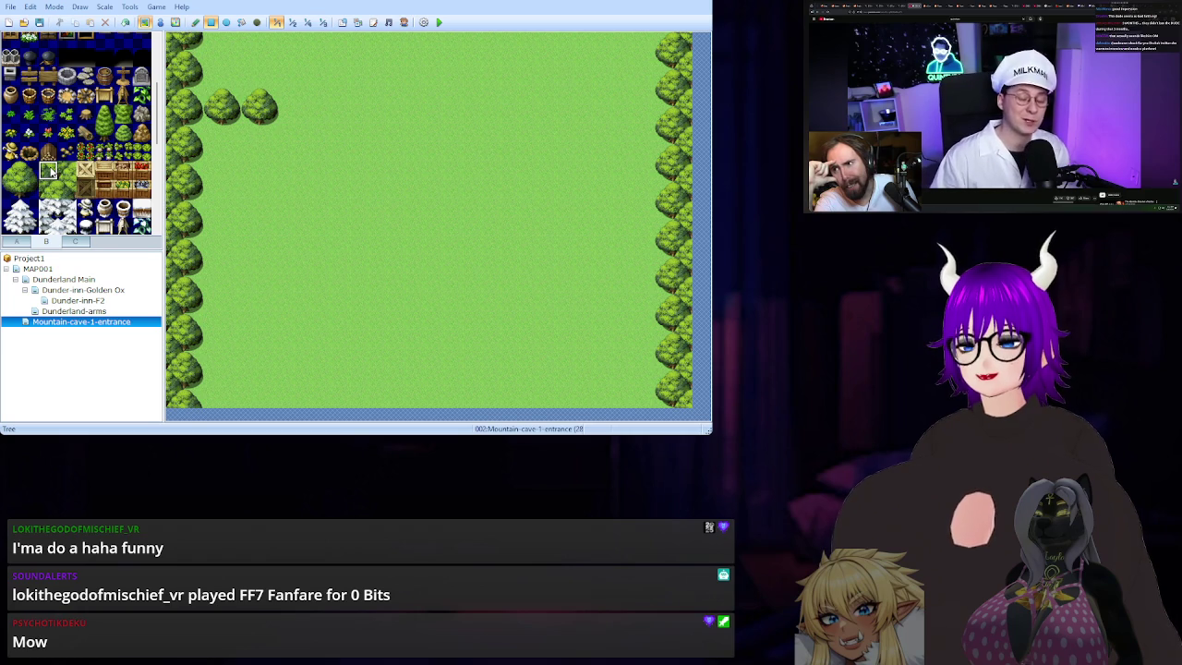
drag(50, 172, 69, 190)
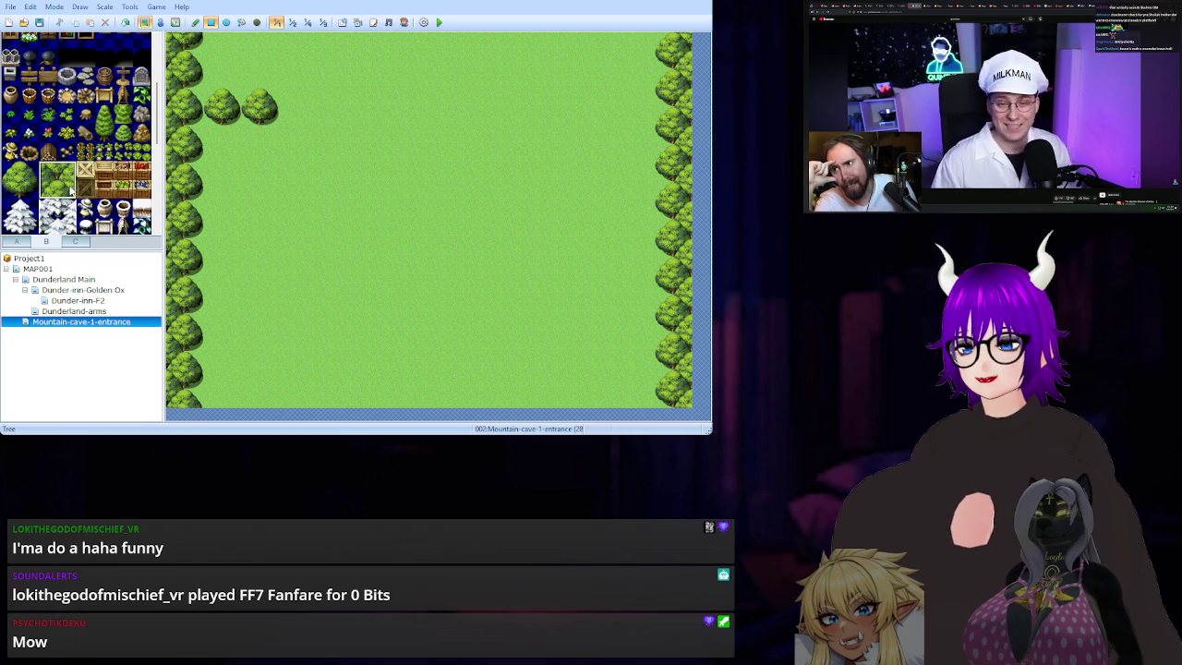
click(198, 45)
click(211, 79)
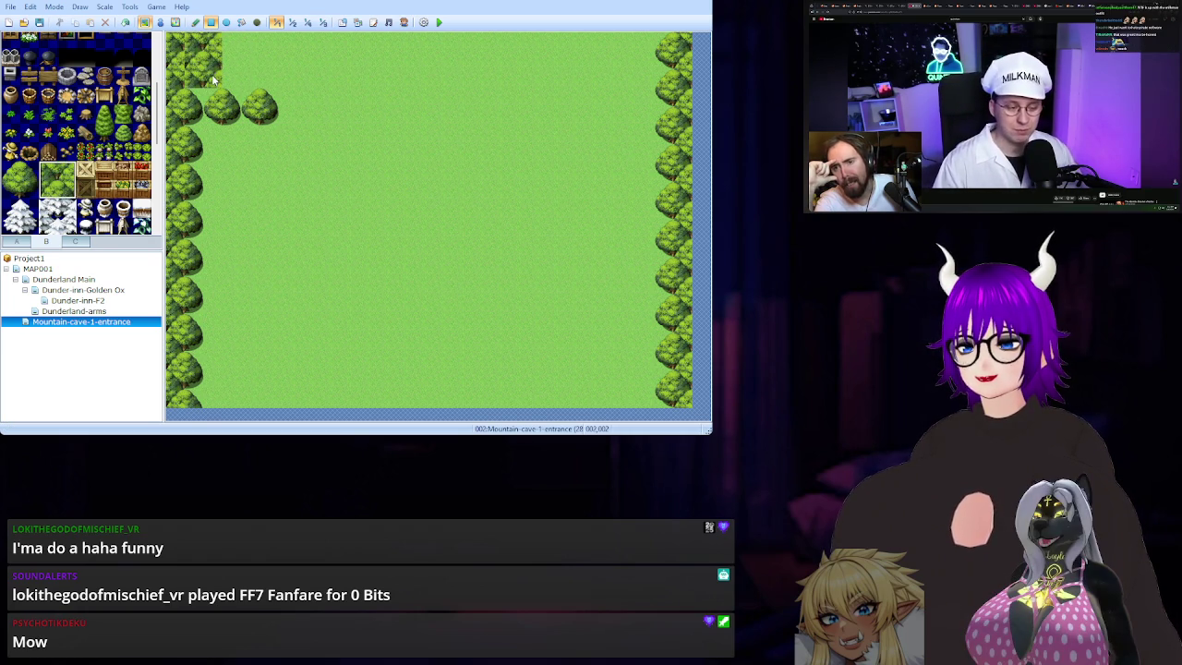
key(ctrl+z)
key(ctrl+z)
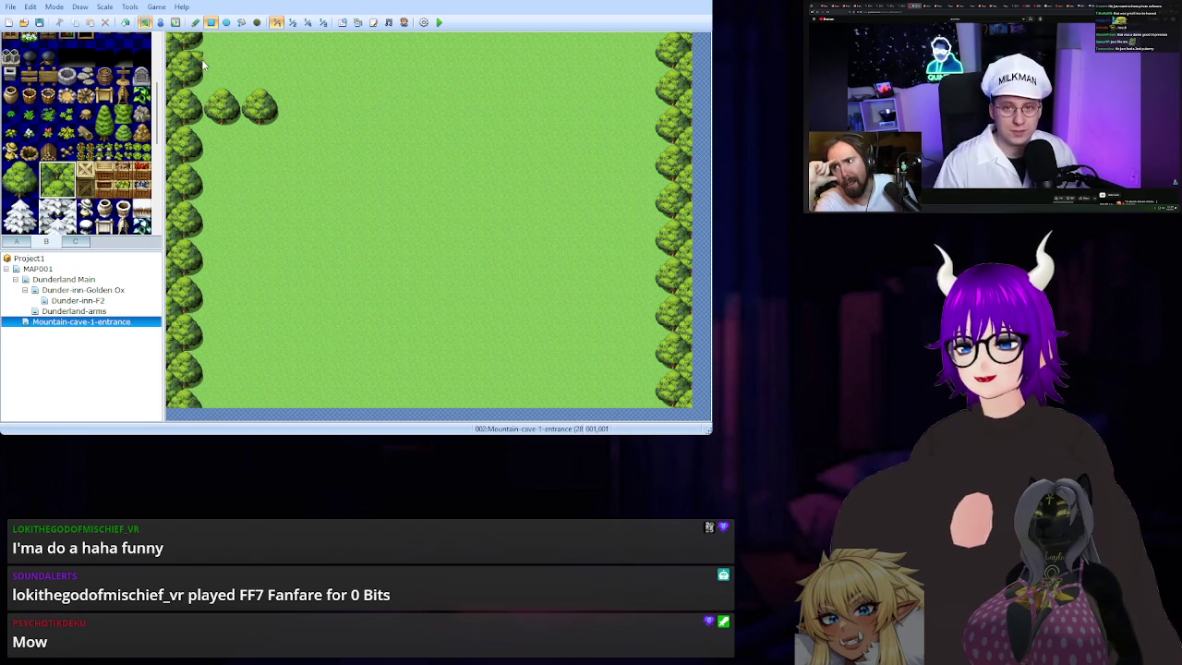
drag(211, 50, 338, 46)
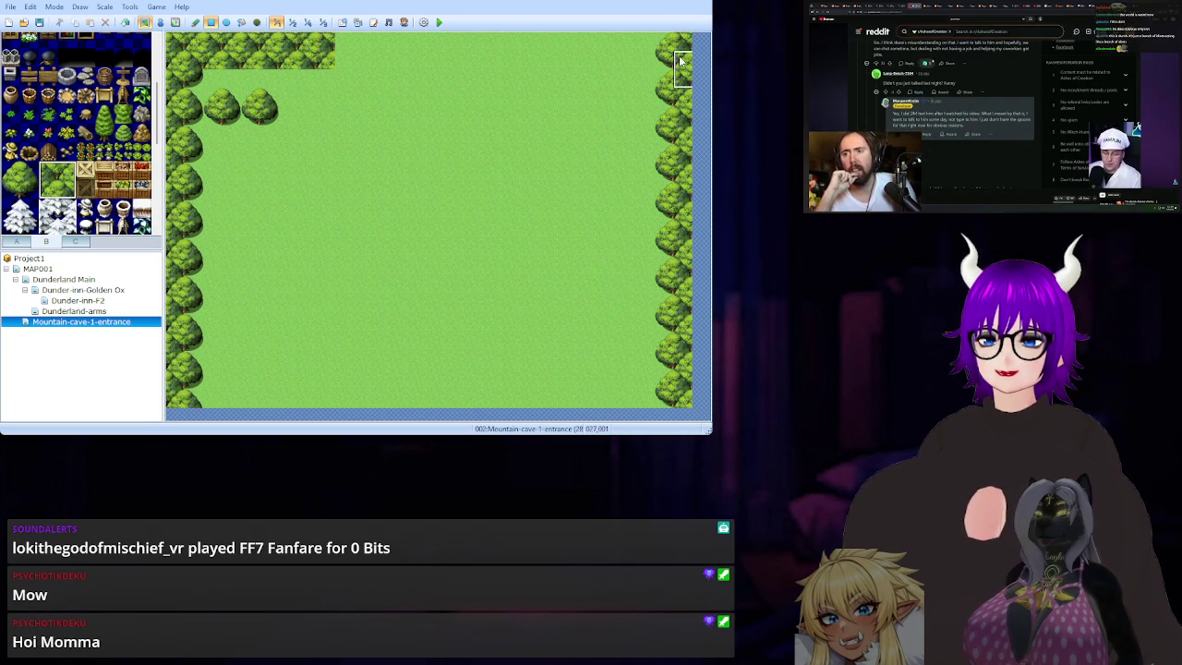
Paint forest along the top-right and bottom edges, leaving a central grass gap in each.
mouse_move(653, 46)
mouse_down()
mouse_move(681, 48)
mouse_move(487, 67)
mouse_up()
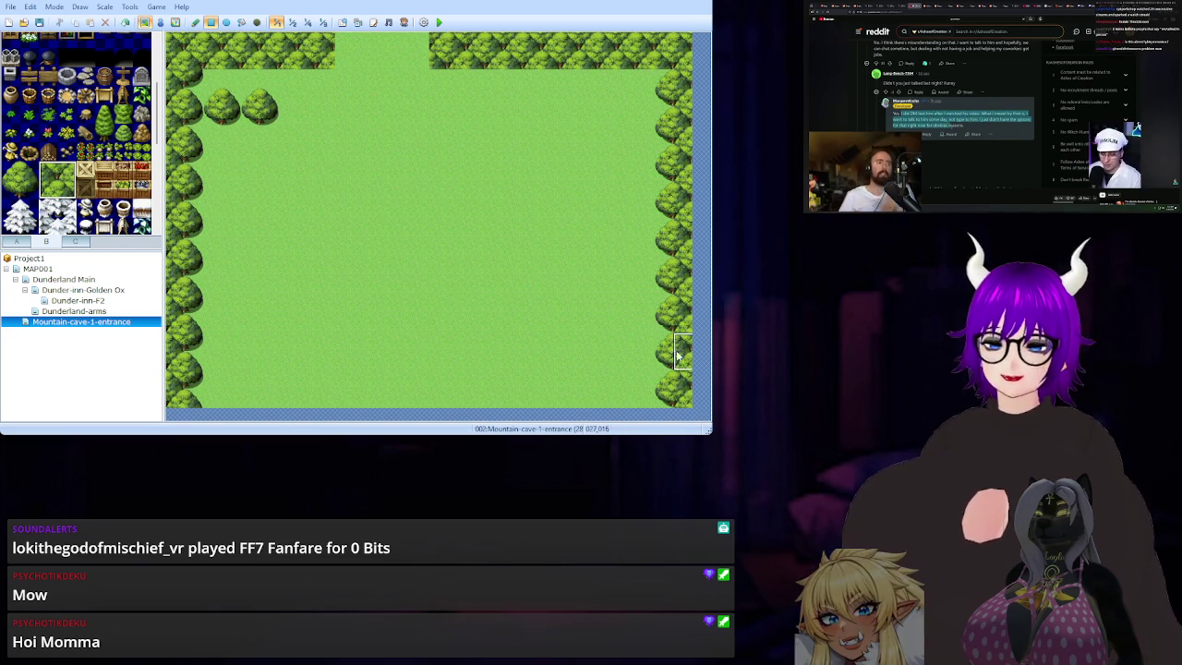
mouse_move(678, 392)
mouse_down()
mouse_move(646, 403)
mouse_move(526, 400)
mouse_up()
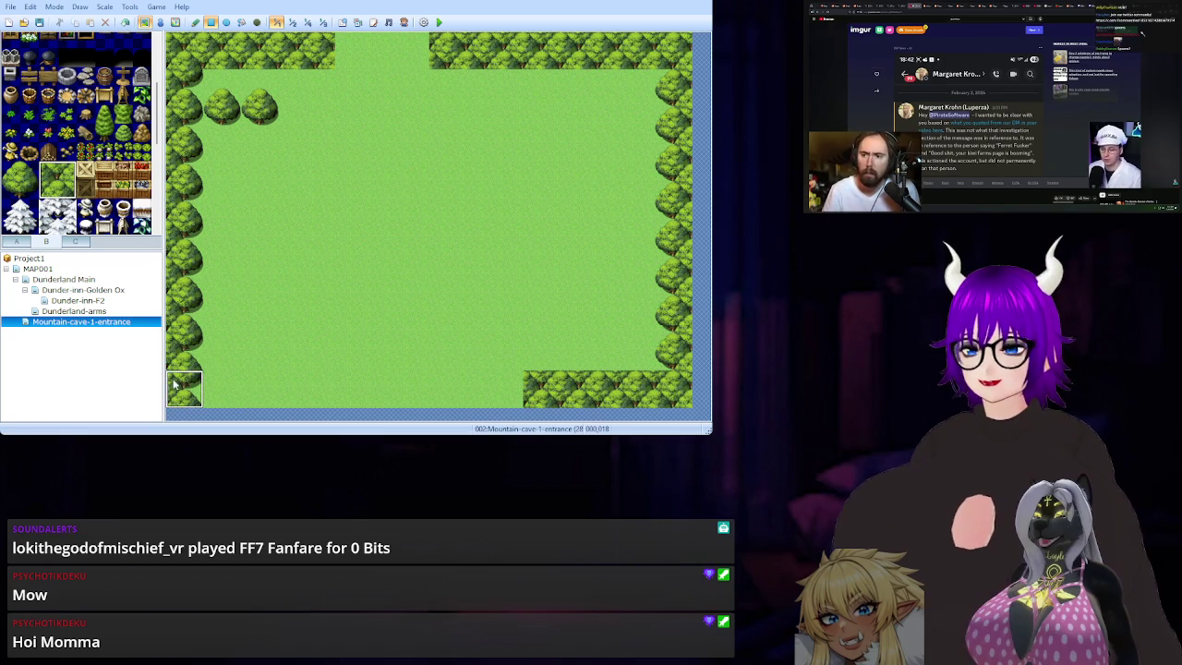
drag(192, 395, 343, 399)
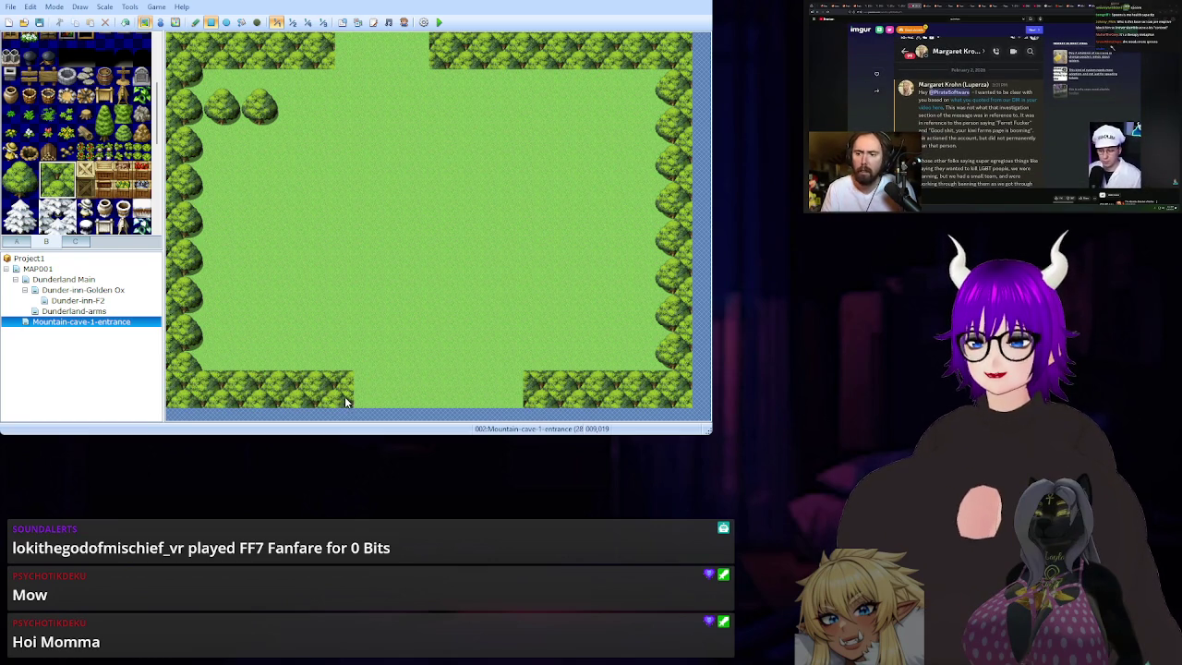
click(360, 400)
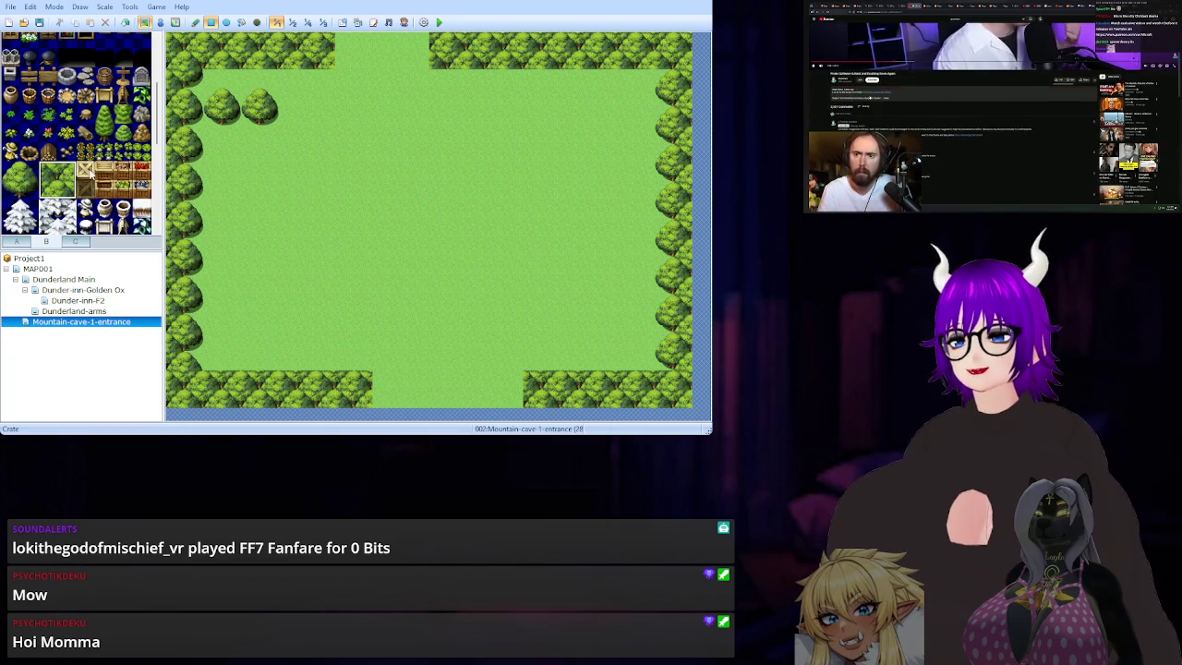
Browse the Monument (Ruins) tiles on tileset tab C and select the Stone Pillar.
scroll(91, 169, up, 5)
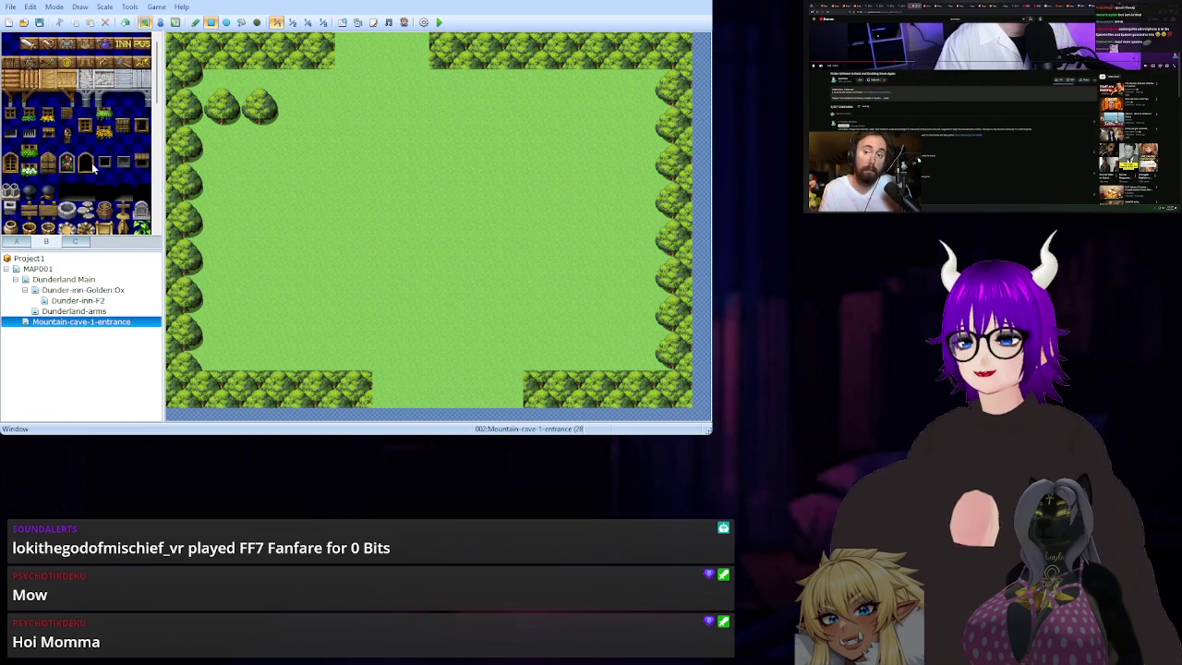
click(75, 241)
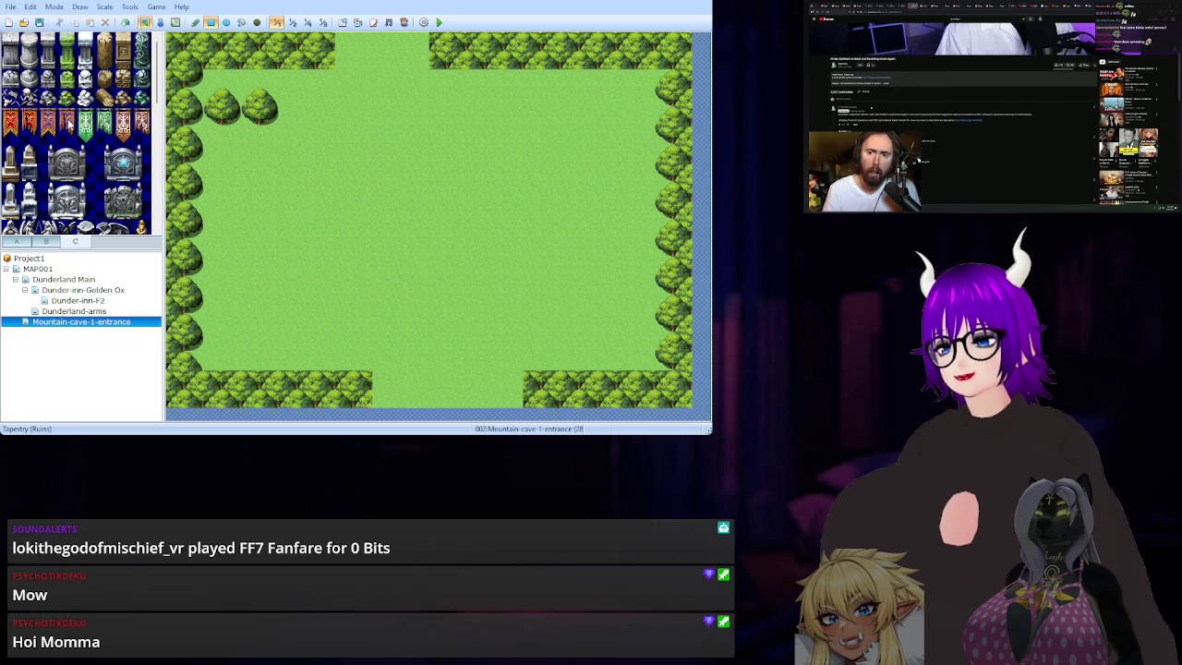
click(105, 194)
drag(129, 212, 136, 215)
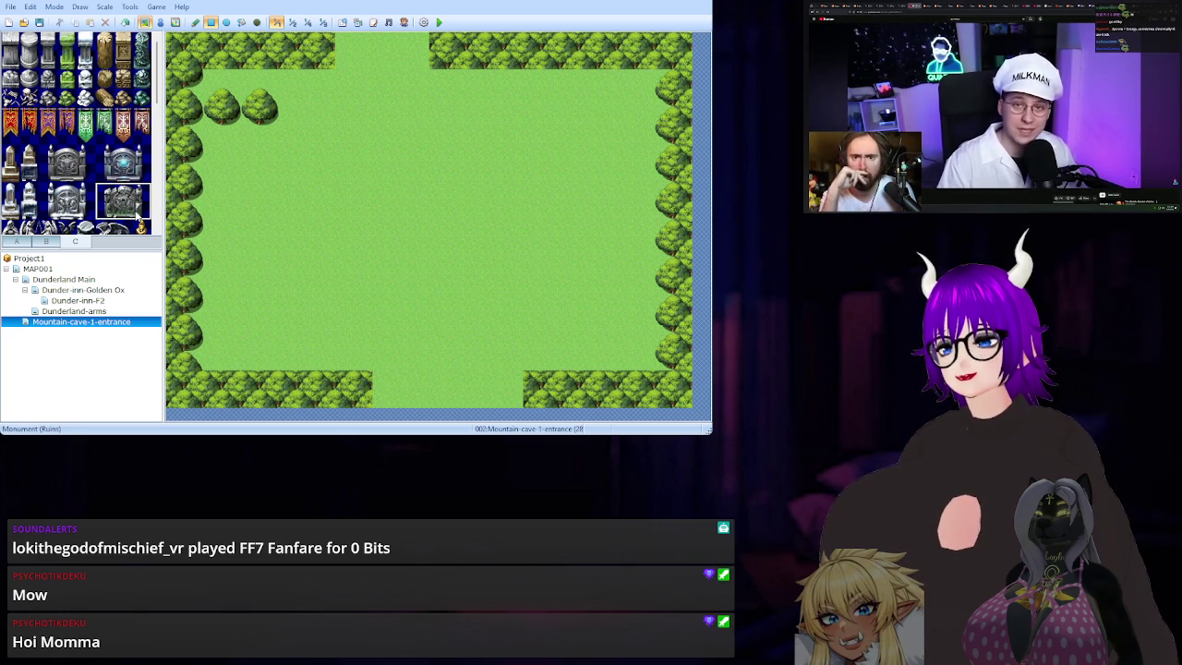
click(107, 192)
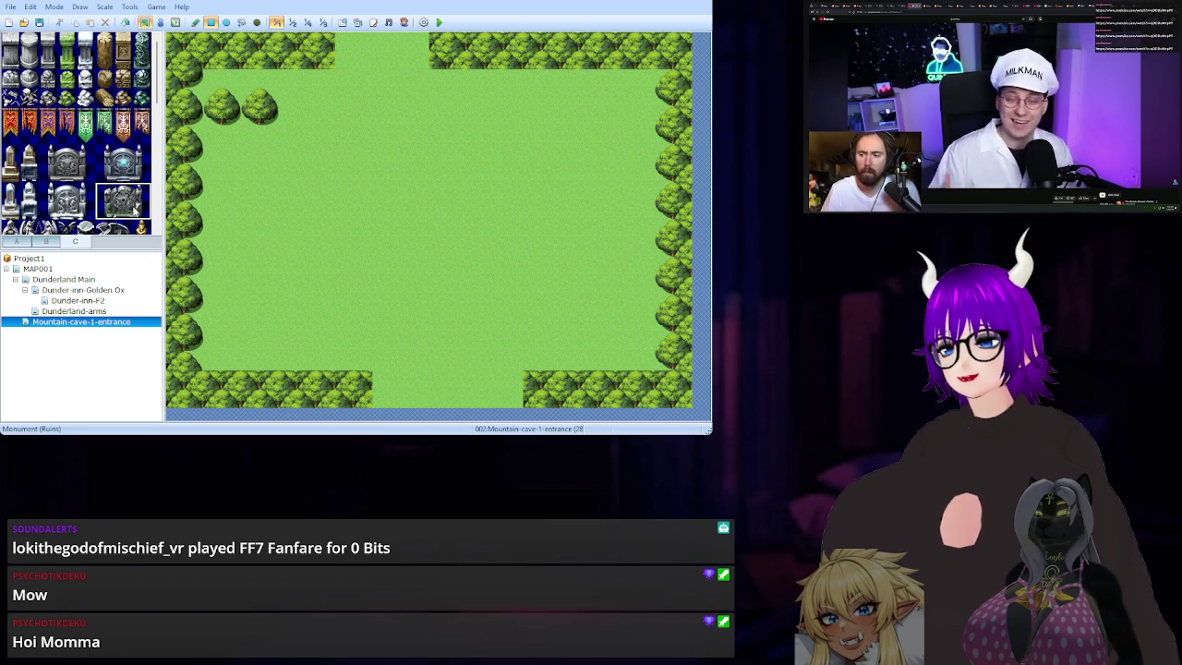
click(52, 43)
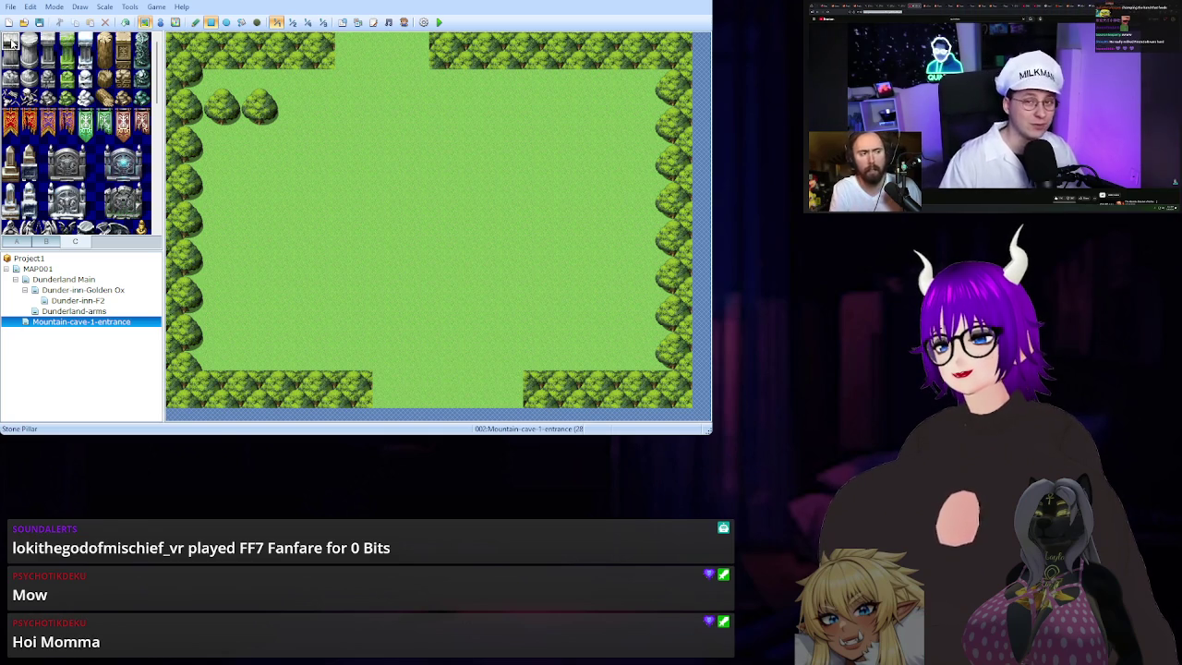
Place stone pillars on both sides of the top gap, trying and undoing a statue between them.
click(345, 51)
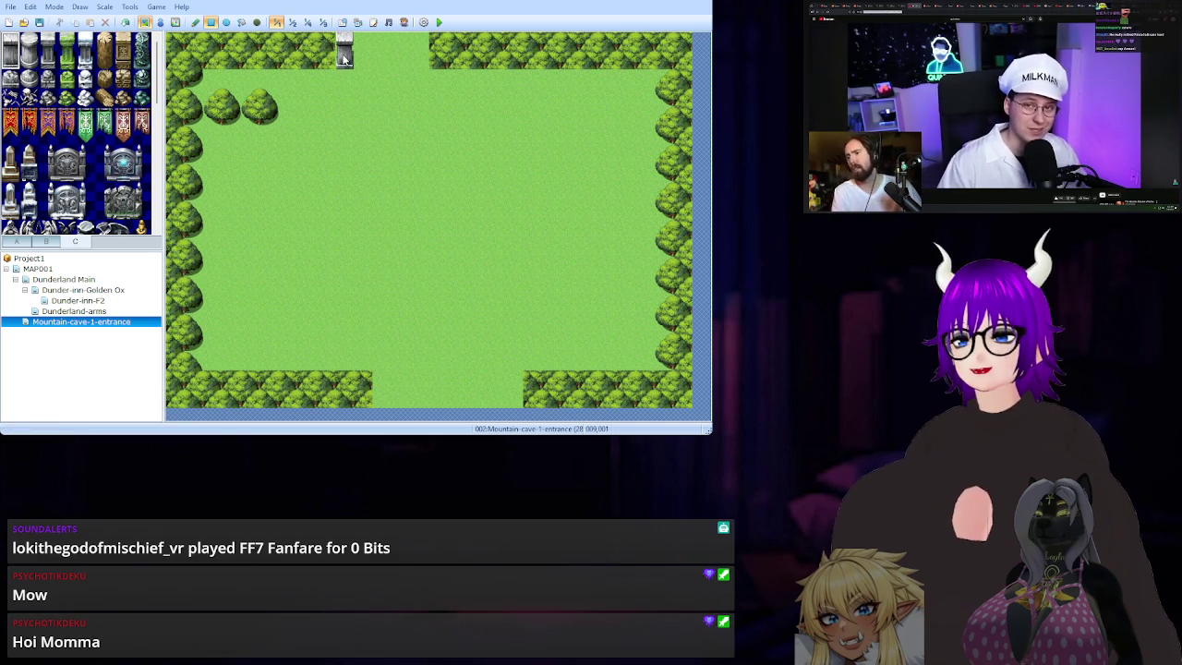
click(420, 42)
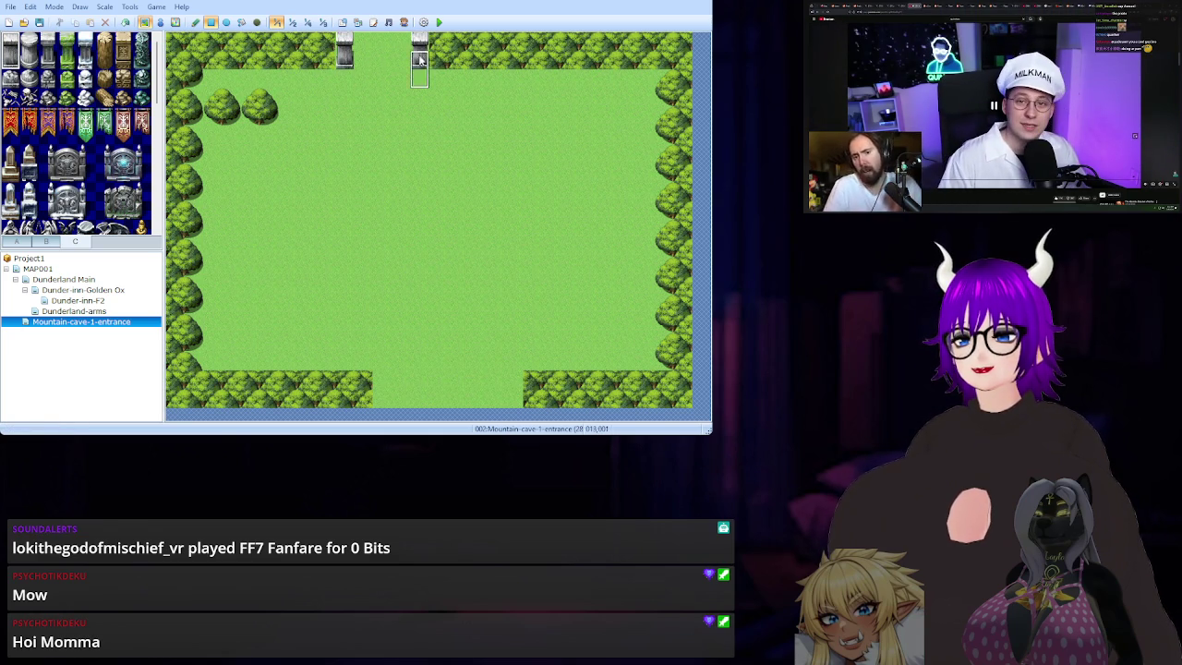
drag(101, 187, 138, 214)
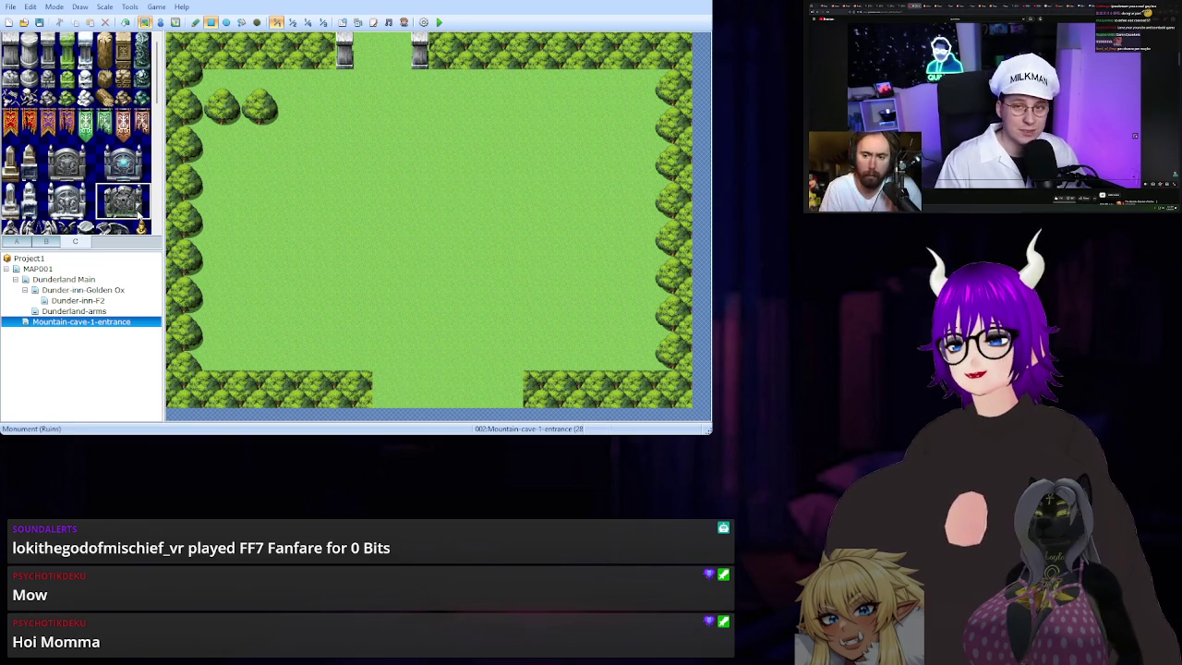
click(368, 47)
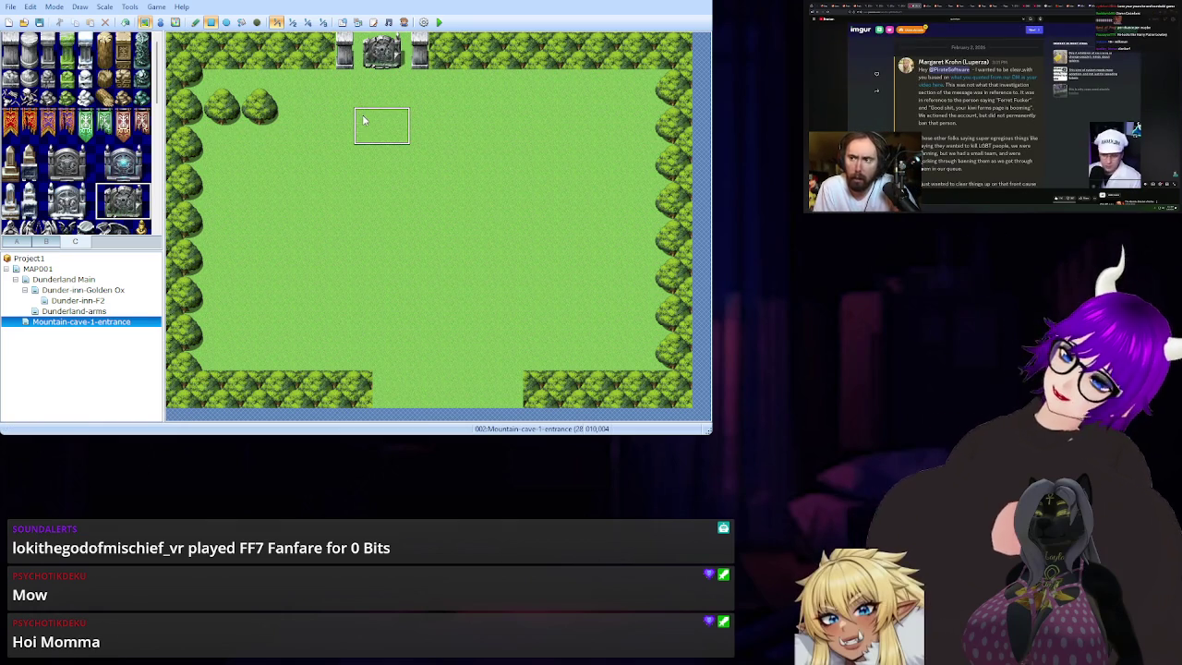
key(ctrl+z)
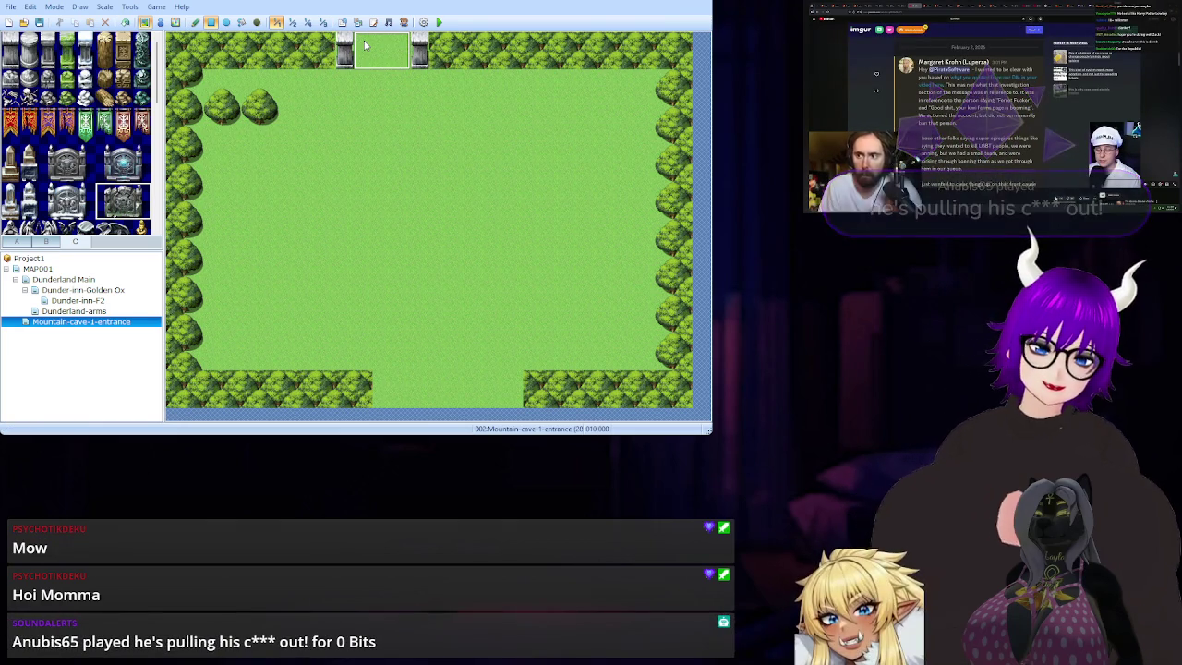
click(367, 48)
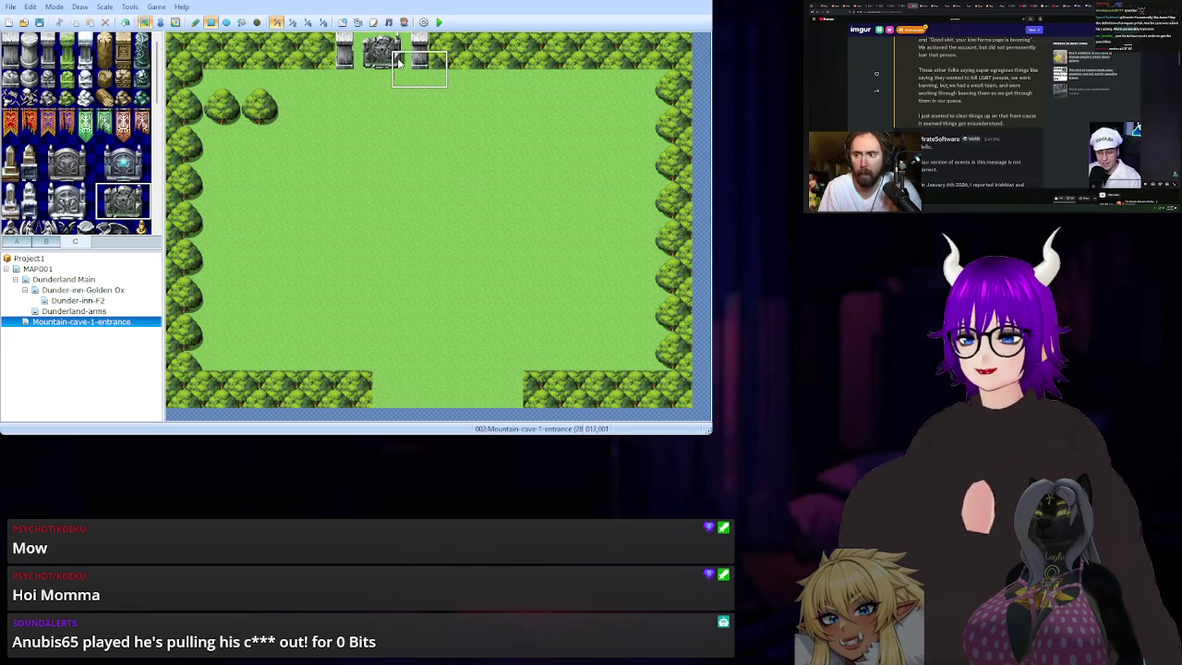
key(ctrl+z)
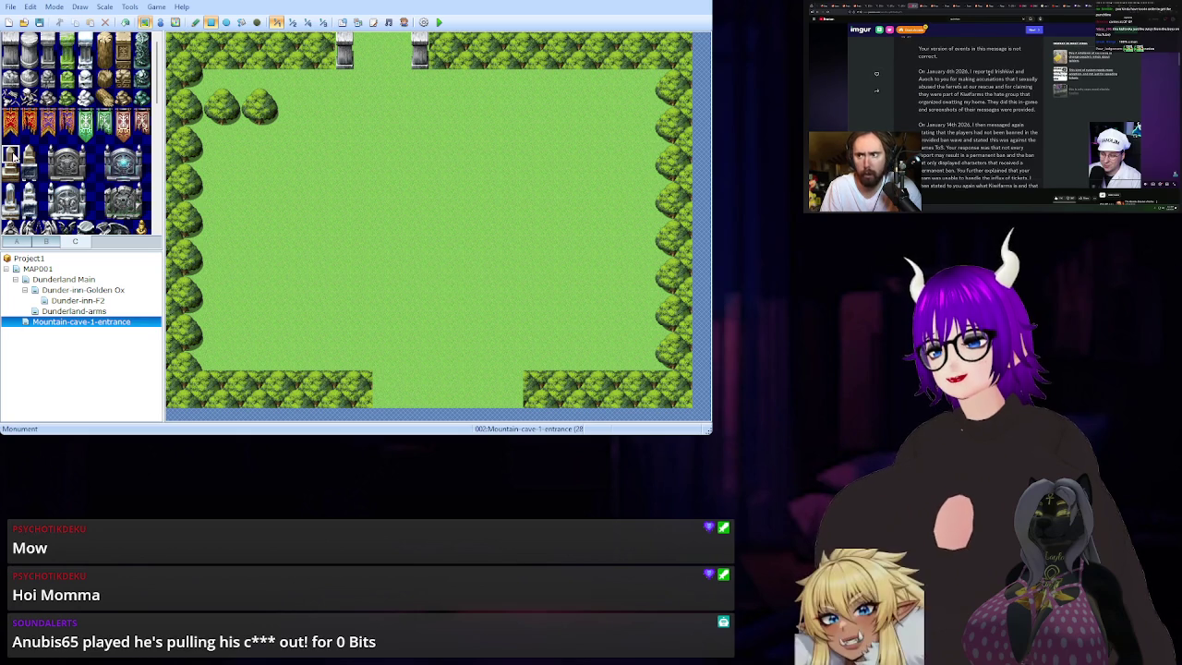
scroll(77, 150, down, 5)
scroll(77, 150, up, 4)
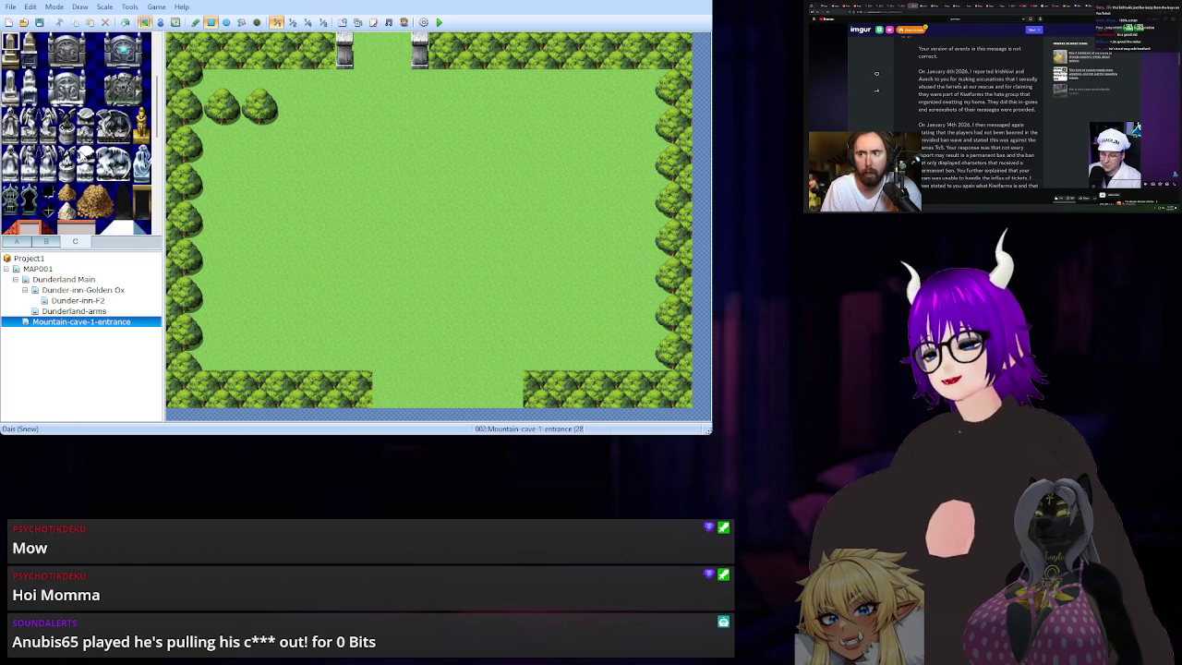
scroll(81, 155, up, 3)
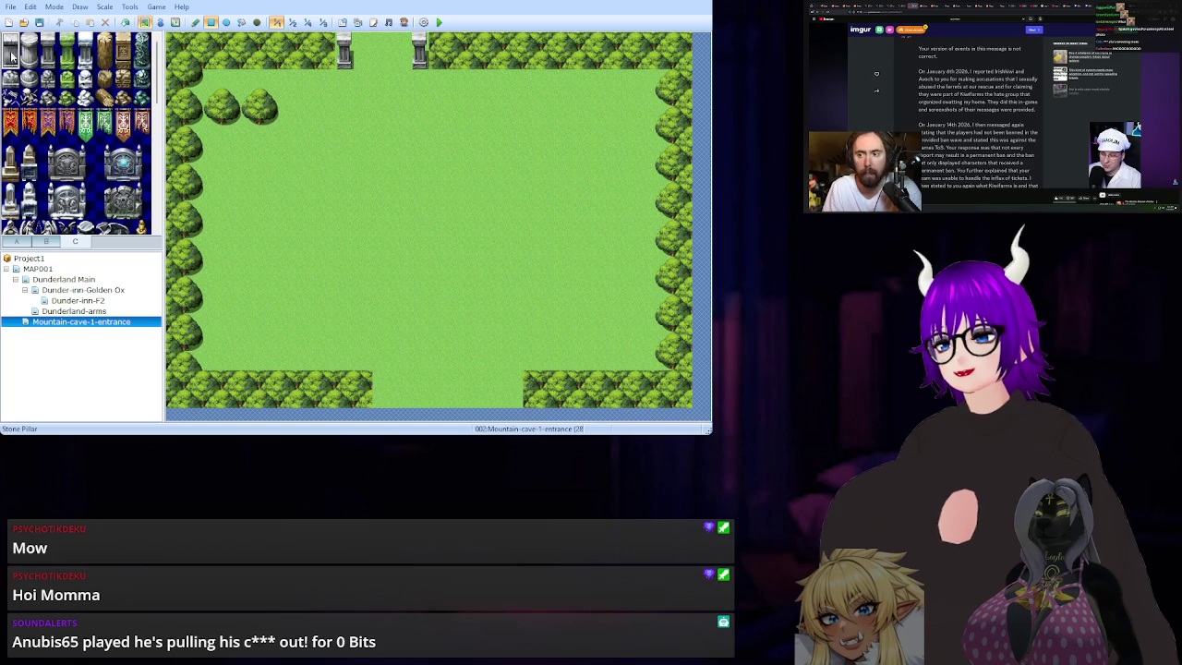
Add another pair of stone pillars beside the existing ones at the top gap.
click(363, 56)
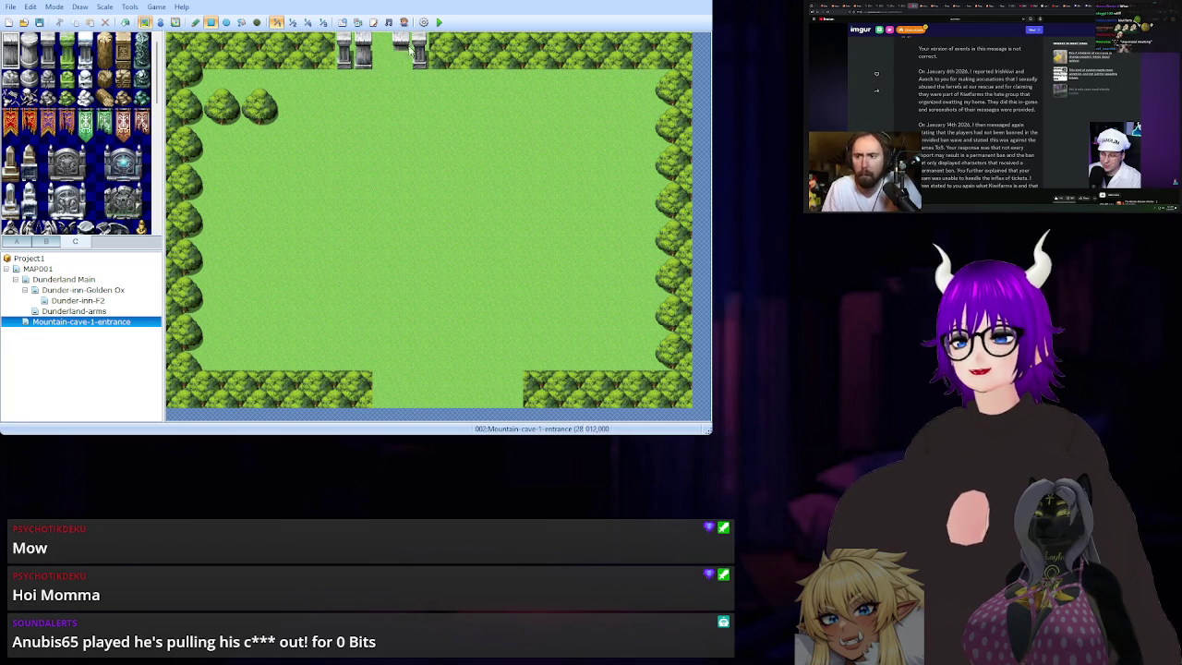
click(406, 52)
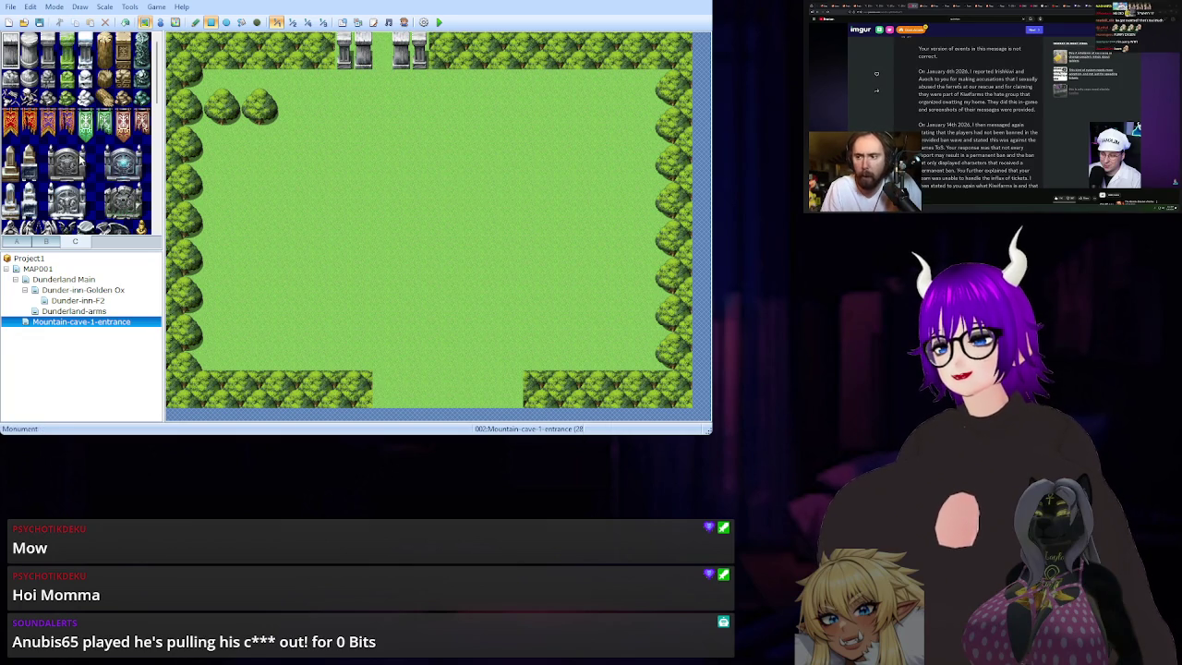
click(123, 193)
click(381, 54)
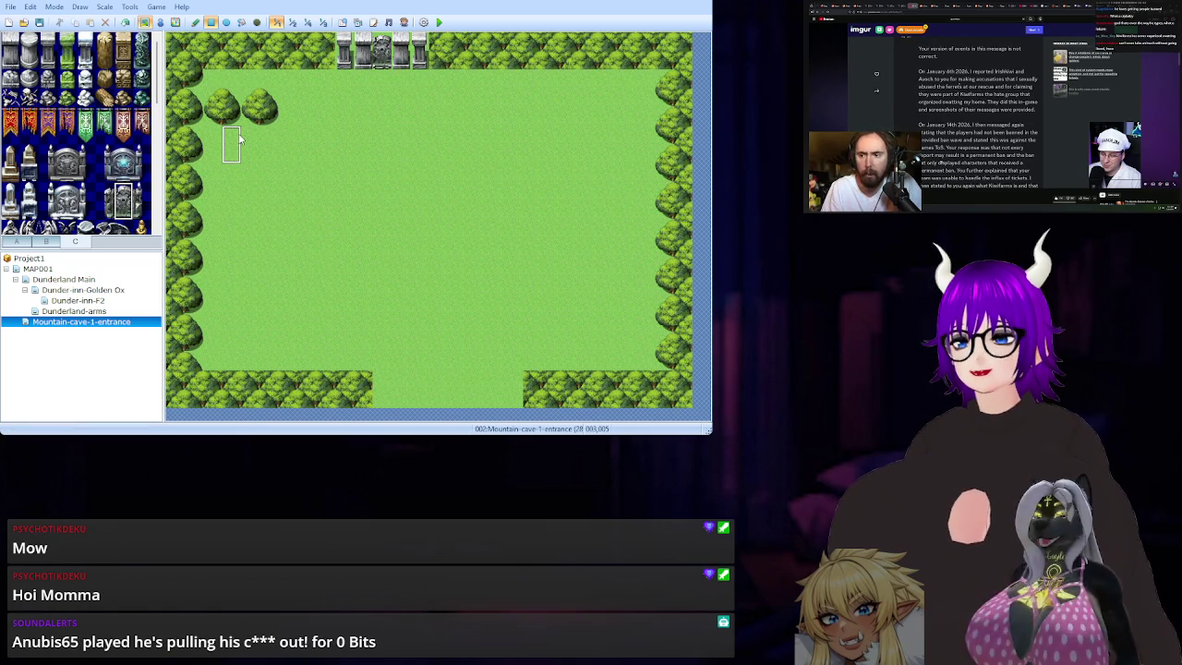
key(ctrl+z)
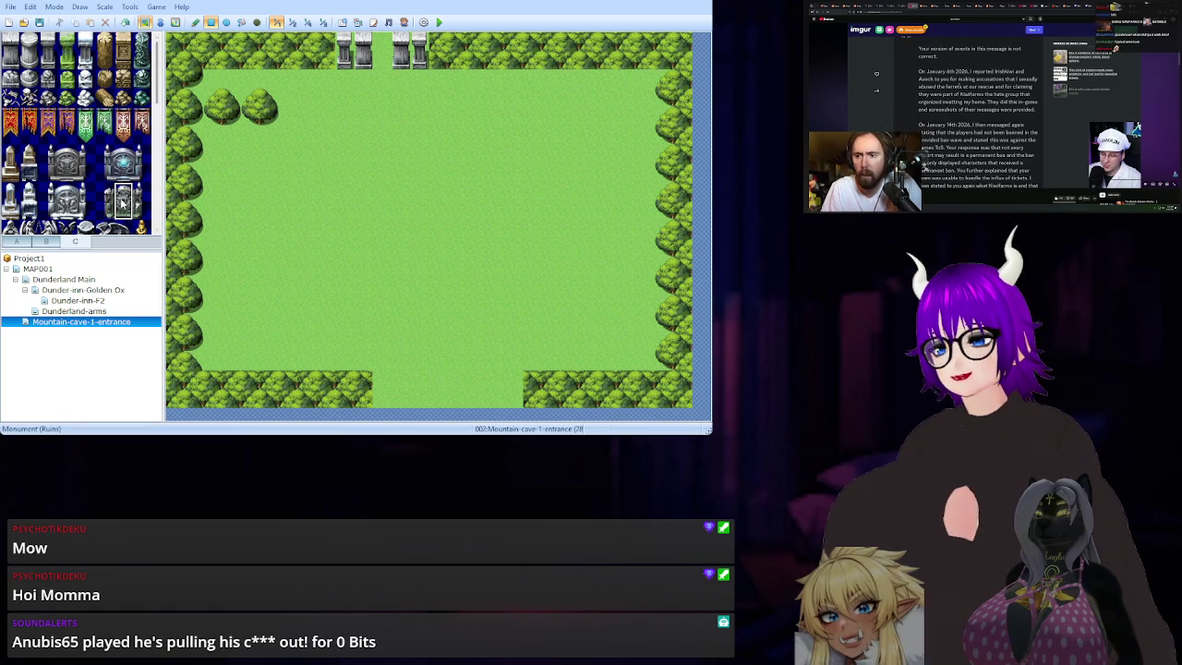
Stamp the Monument (Ruins) block between the pillars, discarding a trial red tapestry.
drag(103, 191, 136, 211)
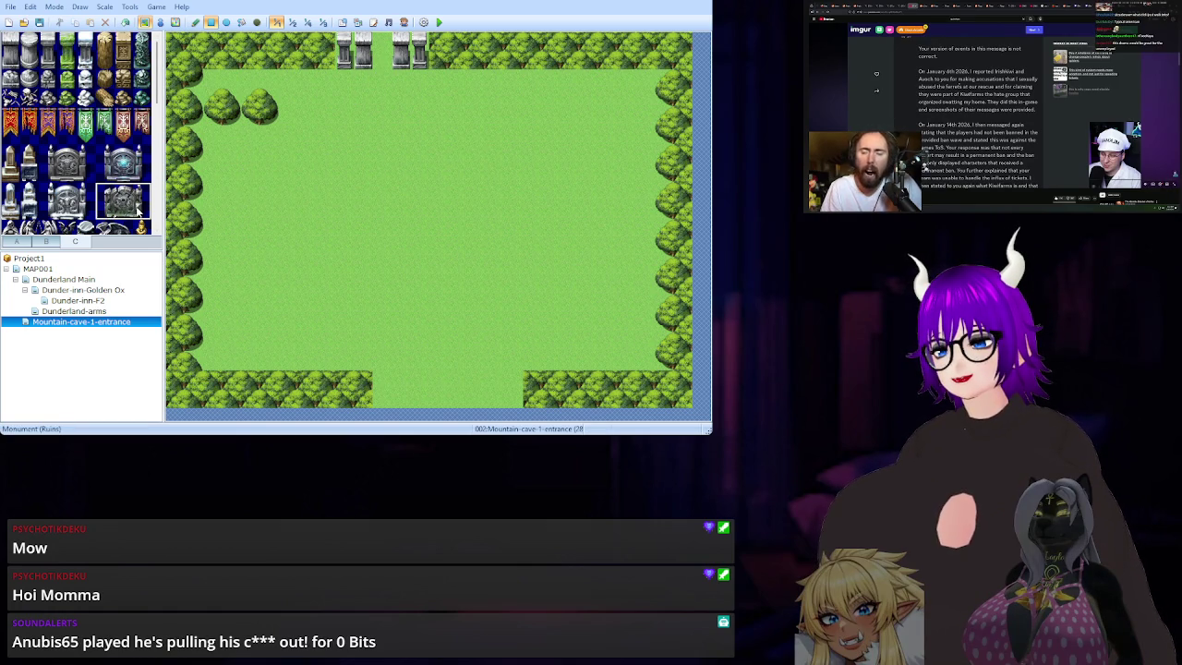
click(397, 57)
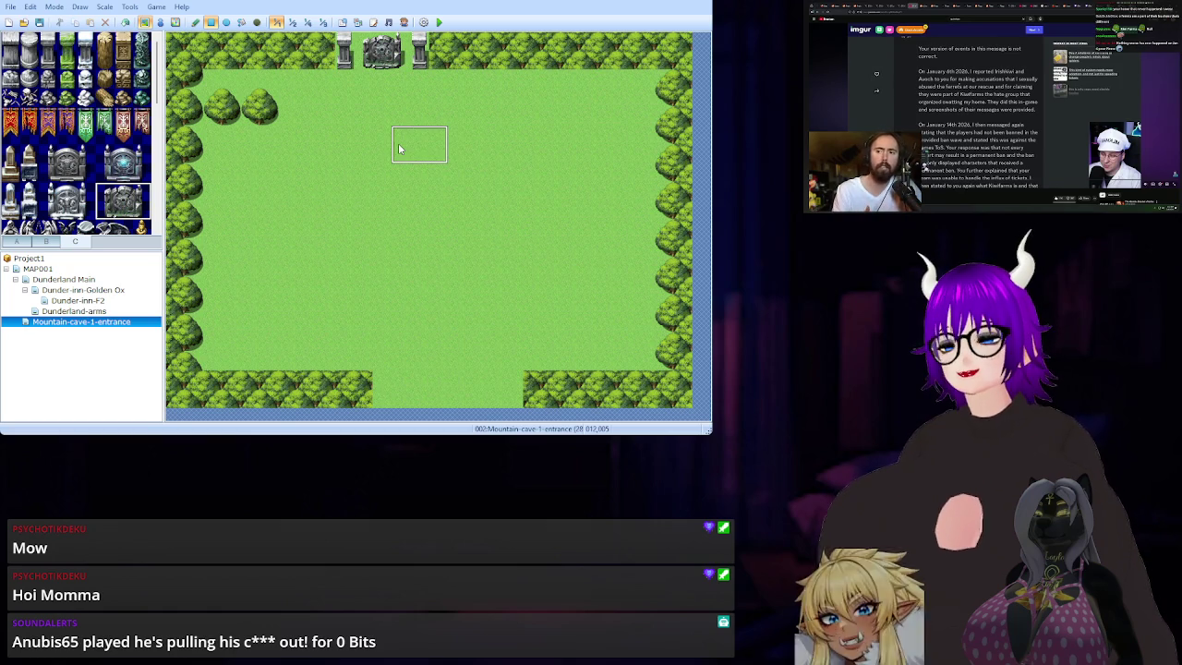
click(29, 125)
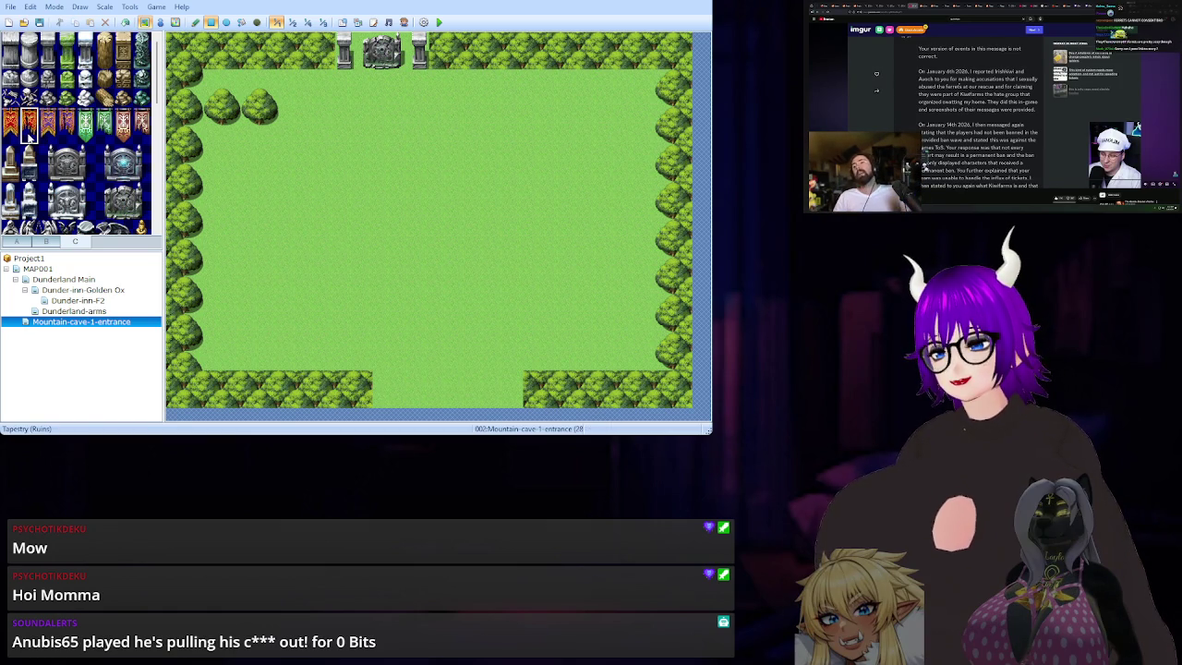
click(344, 48)
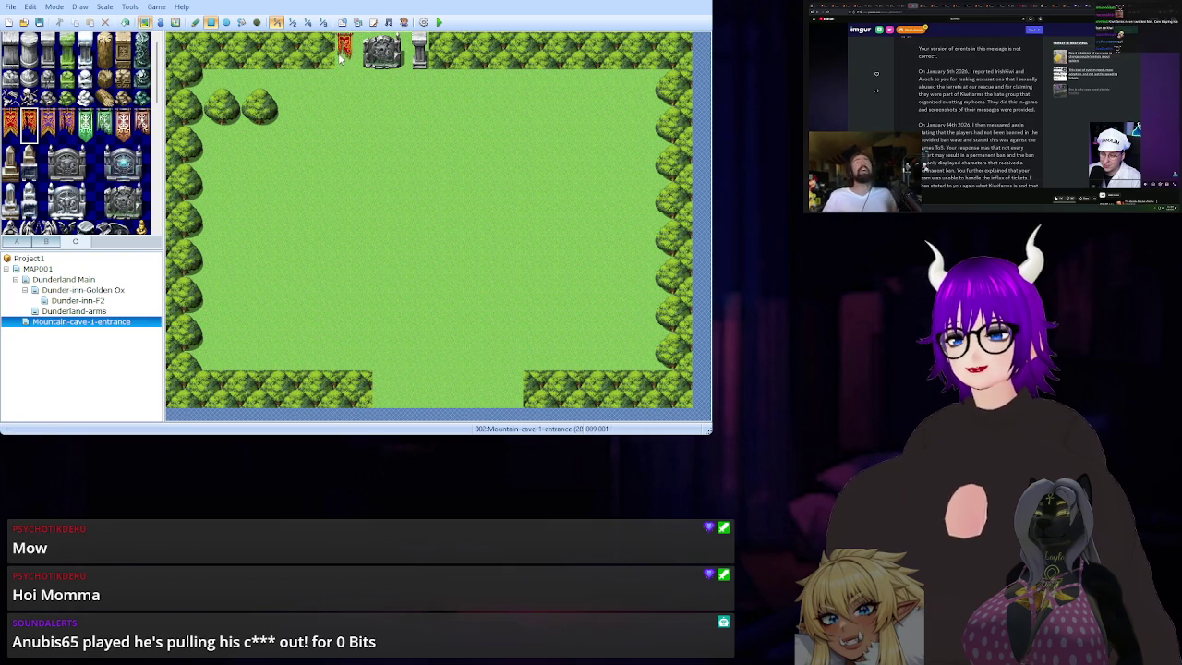
key(ctrl+z)
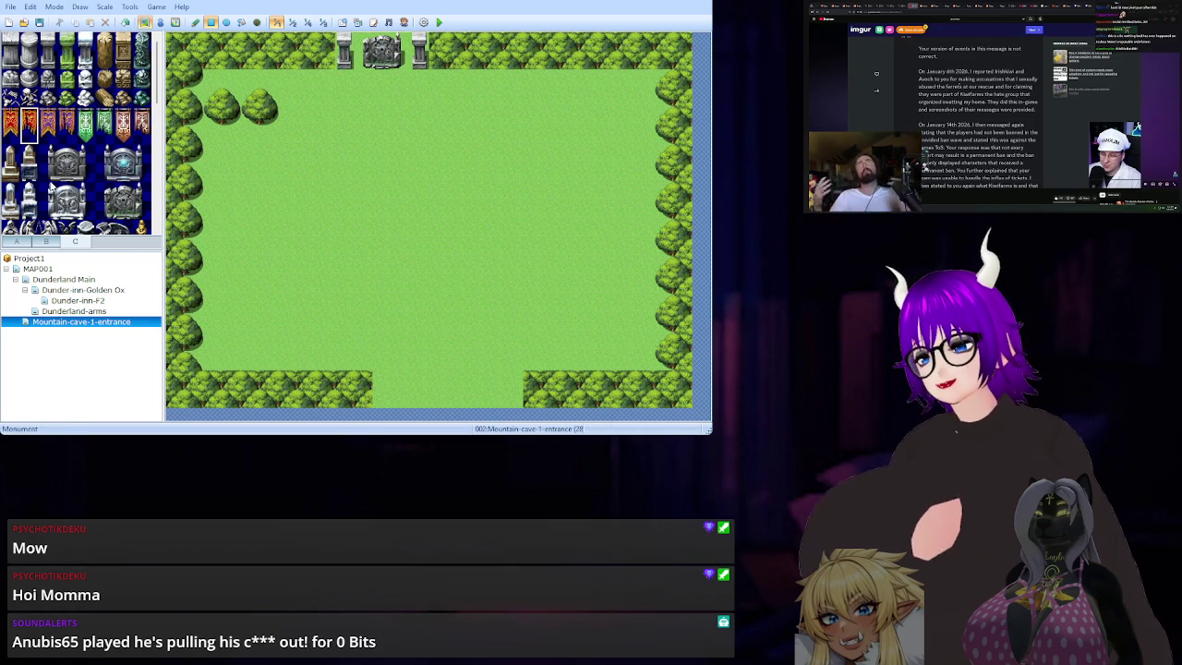
scroll(52, 175, down, 5)
scroll(54, 176, down, 3)
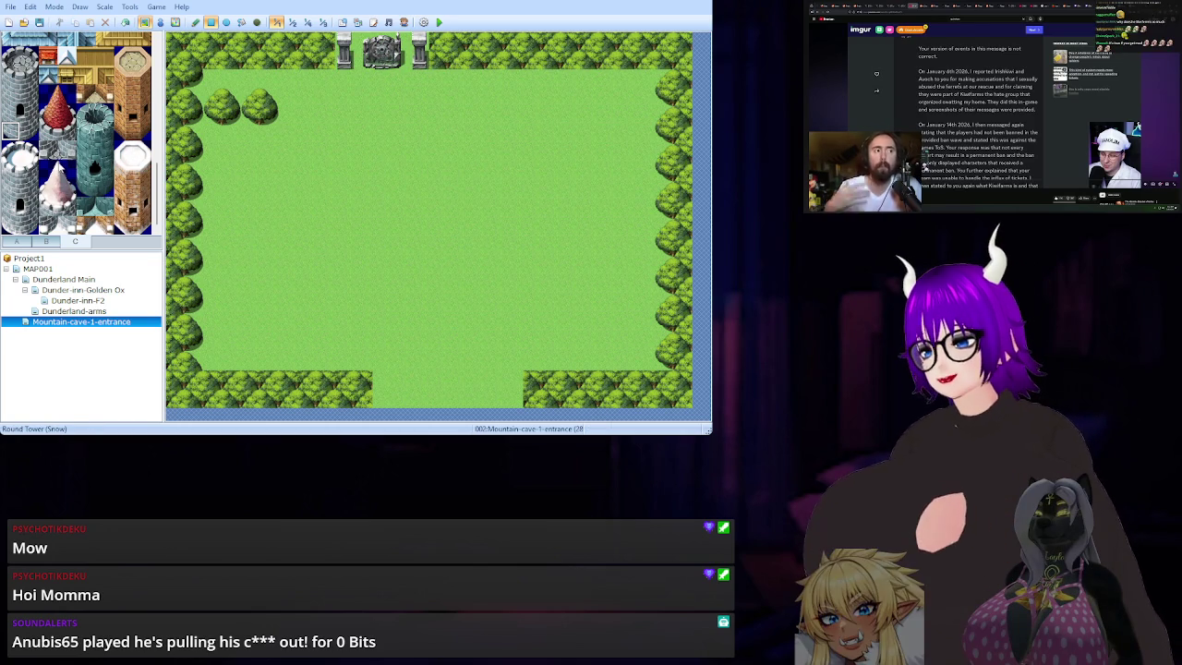
Paint a grey stone base strip across the top gate beneath the pillars.
scroll(49, 172, down, 3)
scroll(49, 172, up, 3)
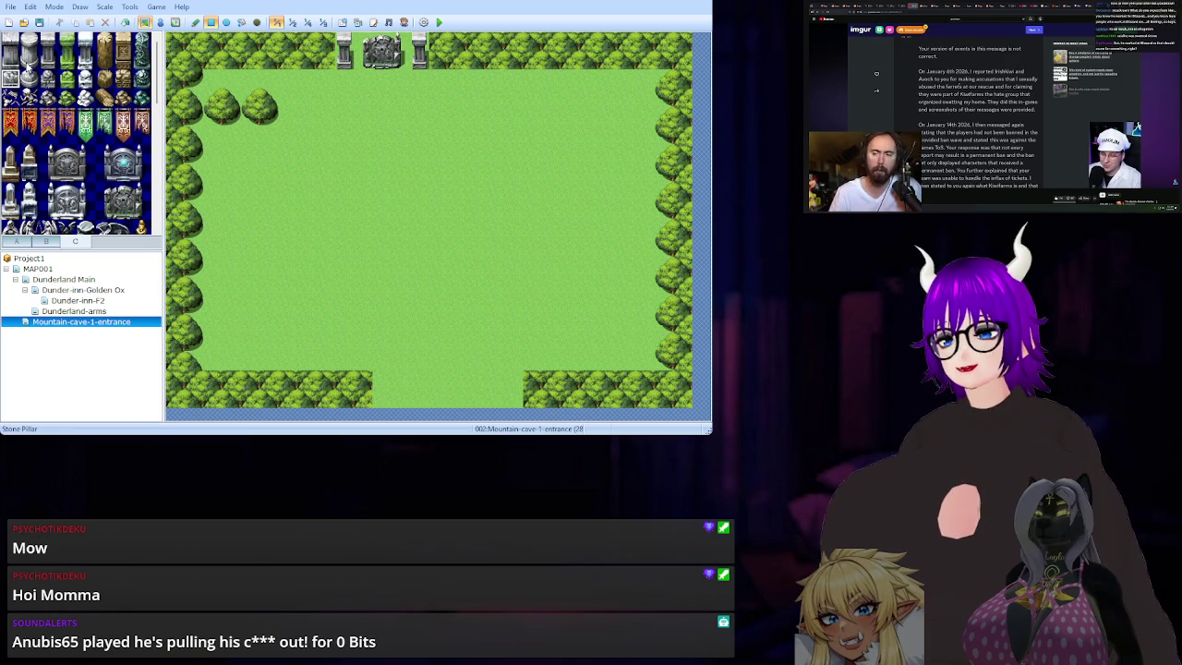
click(26, 243)
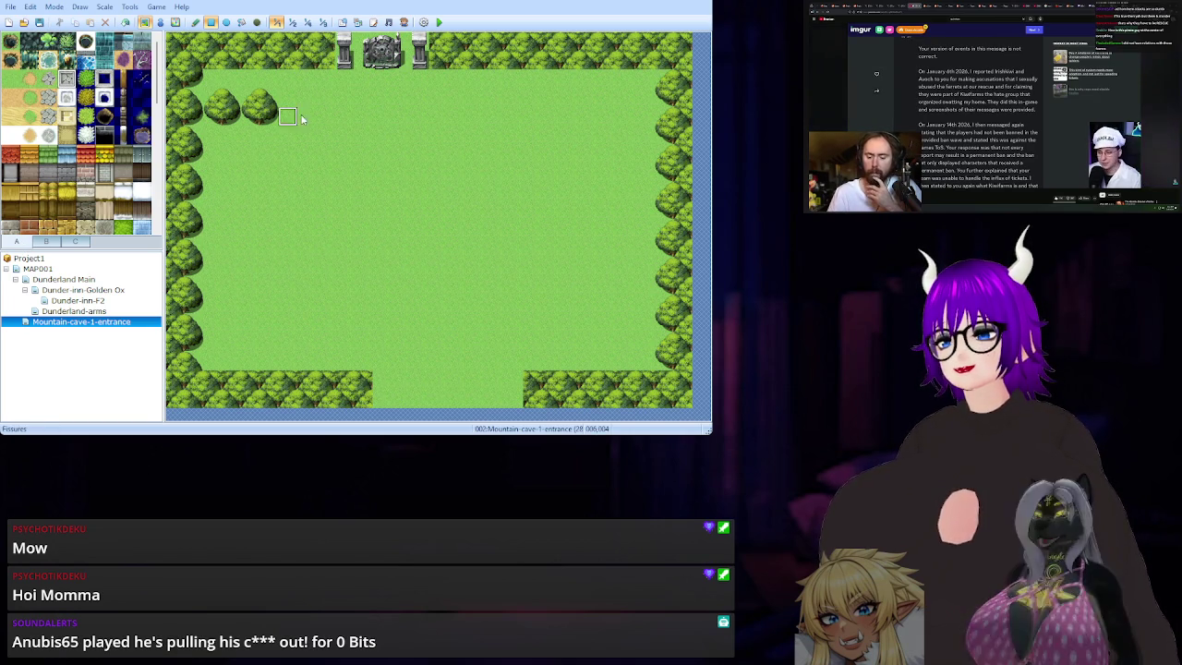
drag(347, 59, 417, 63)
Re-stamp the multi-tile monument block at the top gate on the new stone base.
click(79, 243)
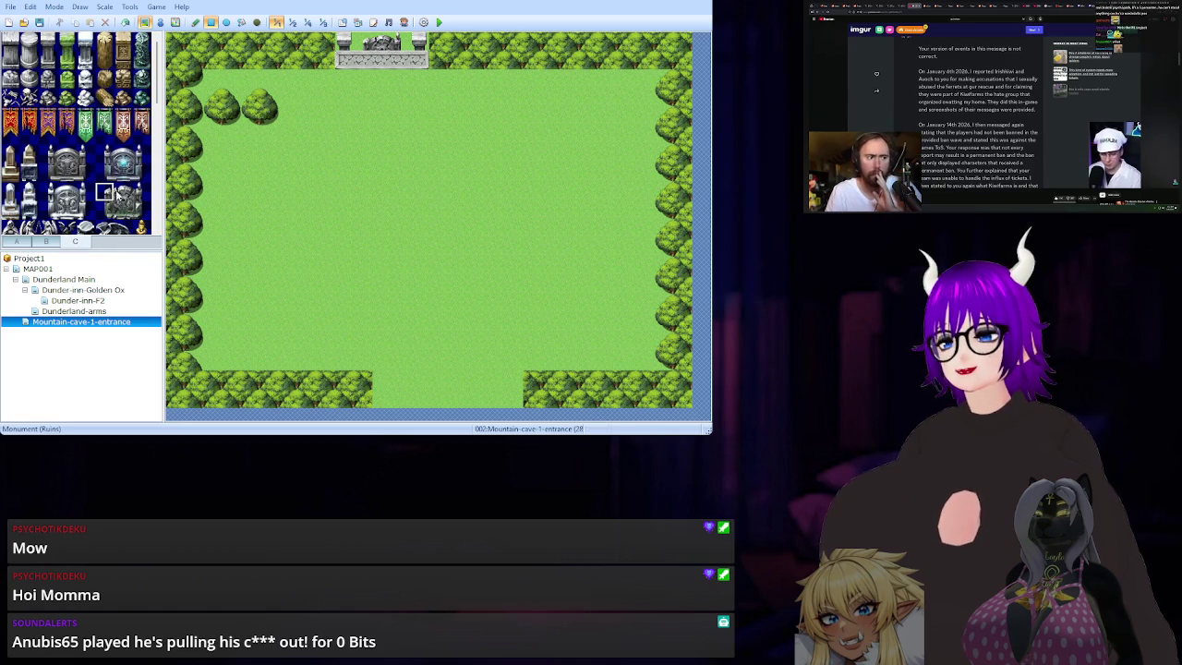
drag(106, 190, 143, 208)
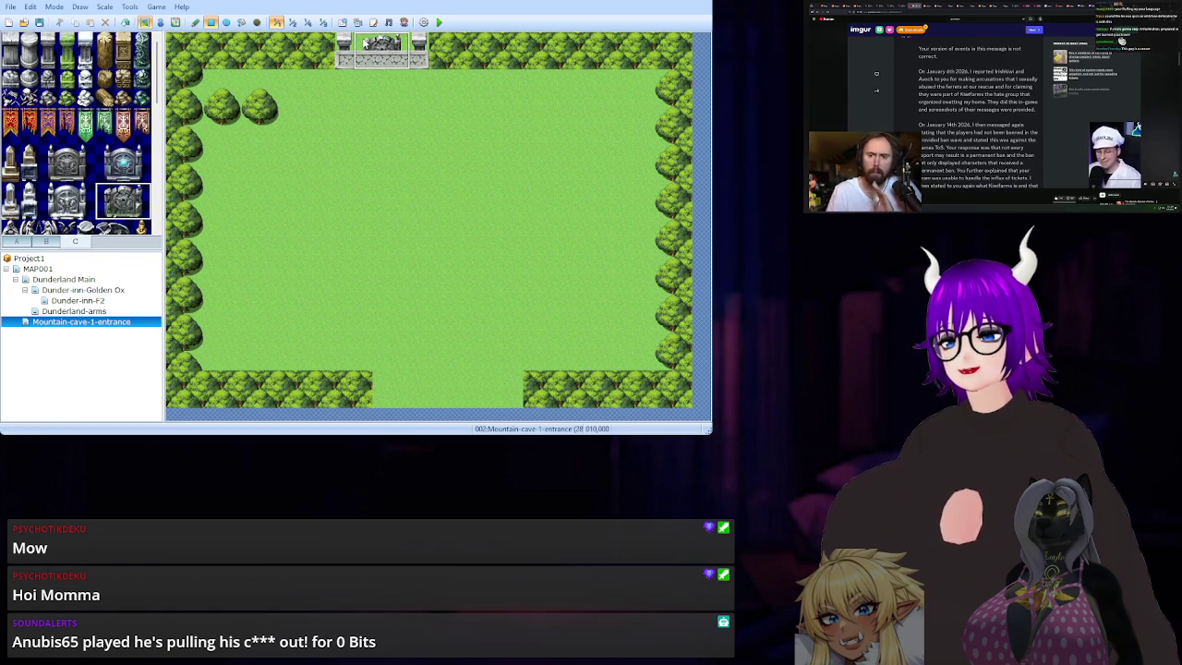
click(392, 58)
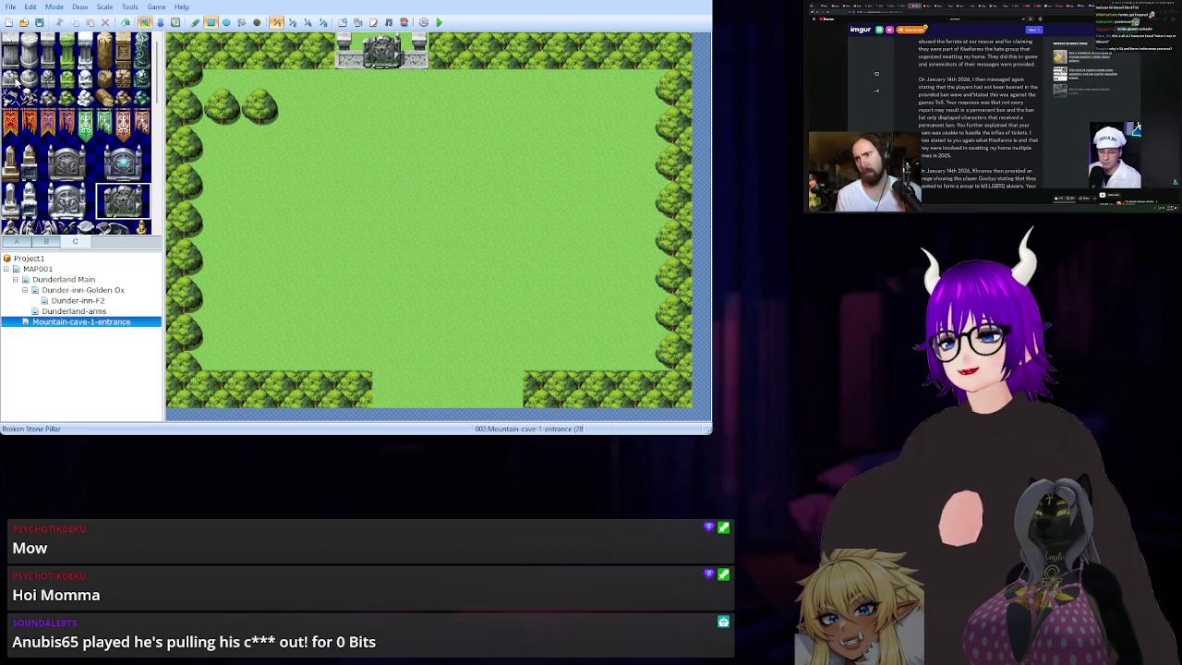
click(43, 243)
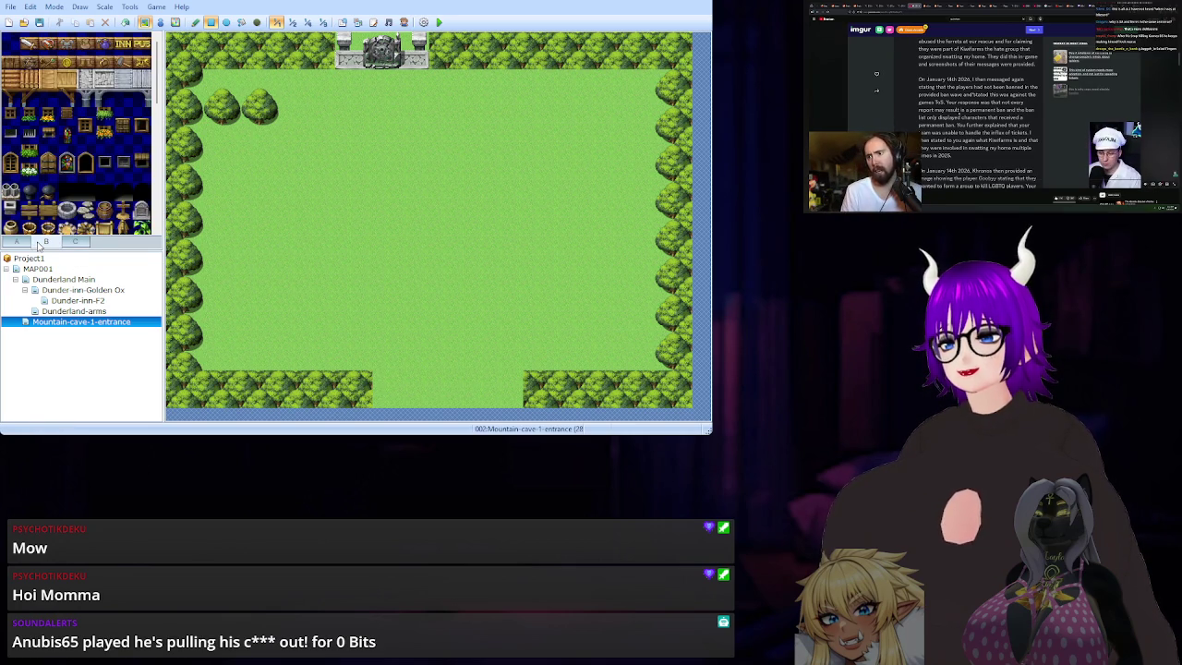
scroll(23, 129, up, 8)
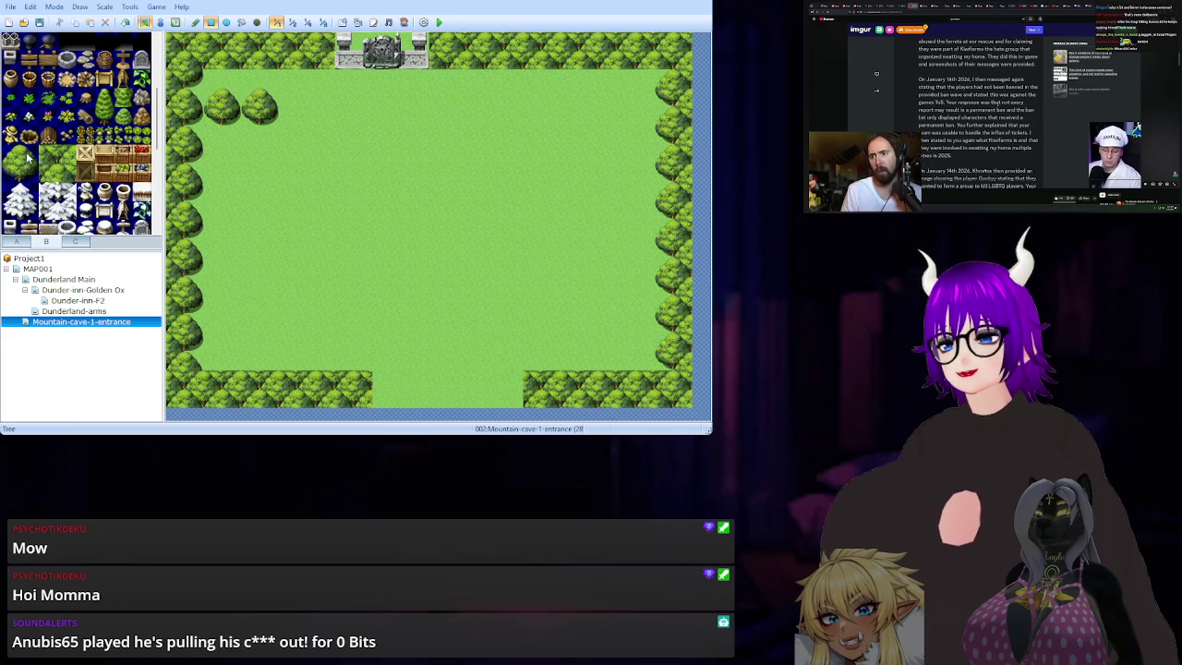
Place a stone tile at the entrance and paint a second tree row either side of the monument.
click(27, 157)
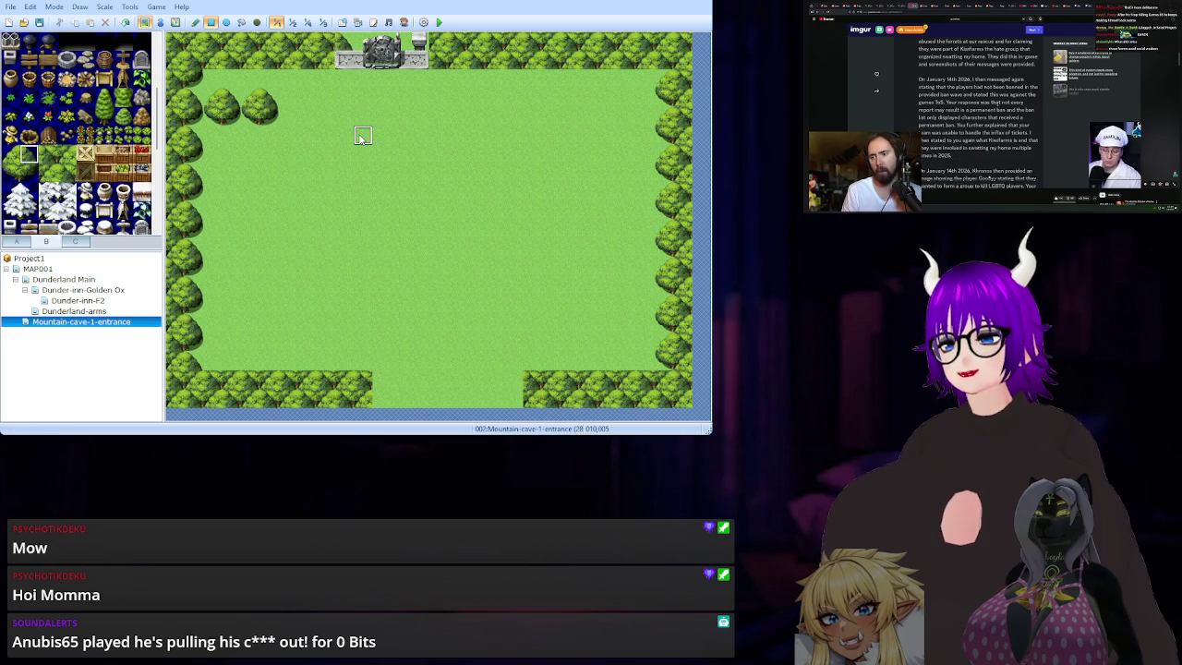
click(343, 42)
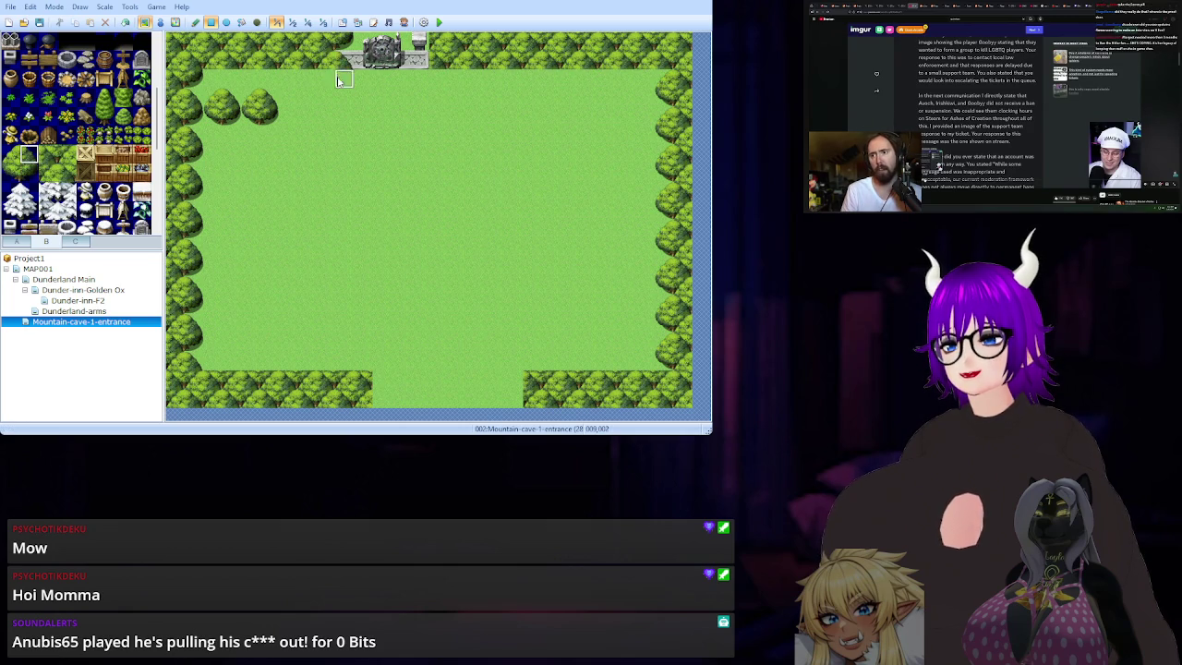
click(19, 175)
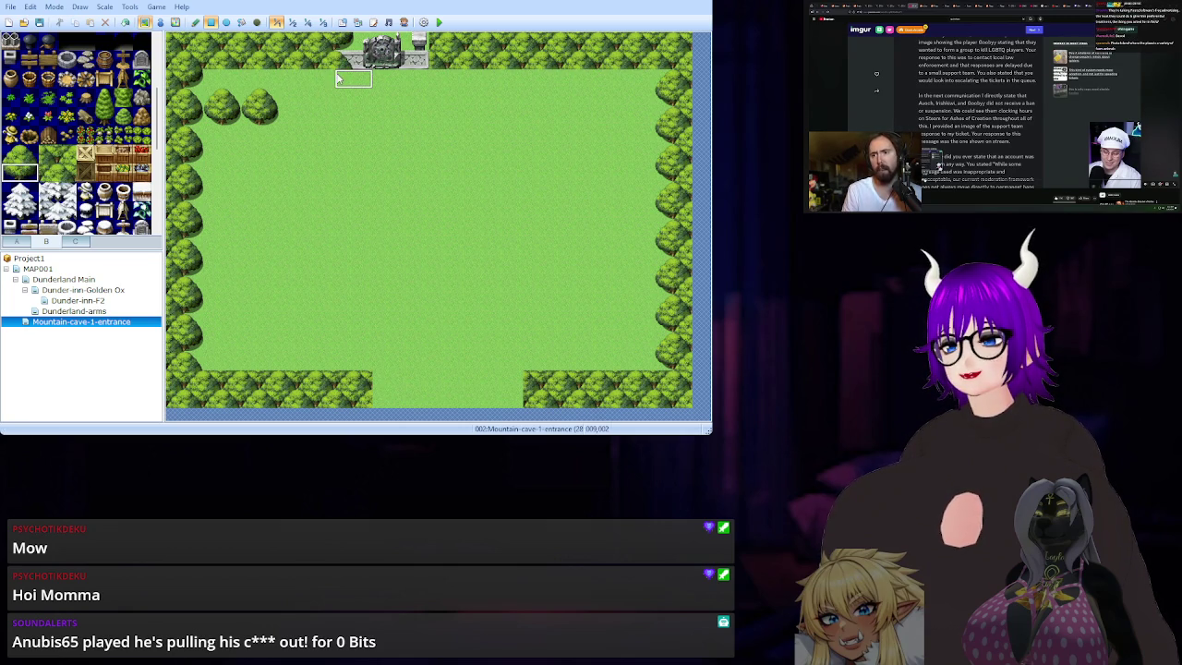
drag(334, 79, 209, 85)
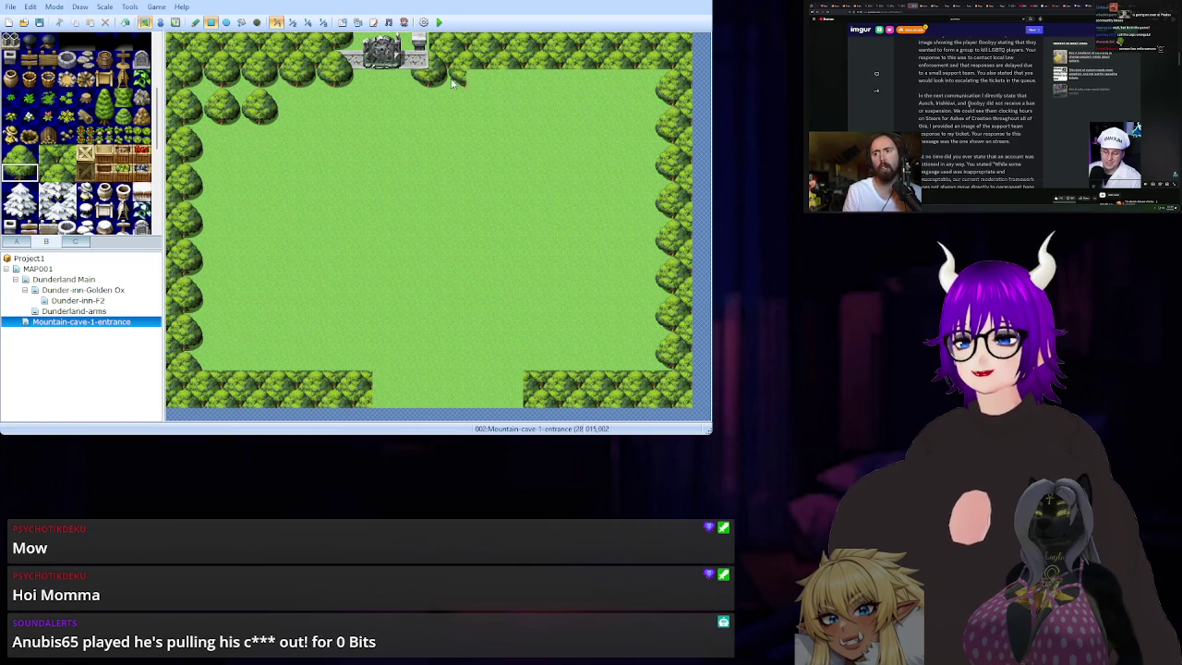
drag(443, 83, 557, 83)
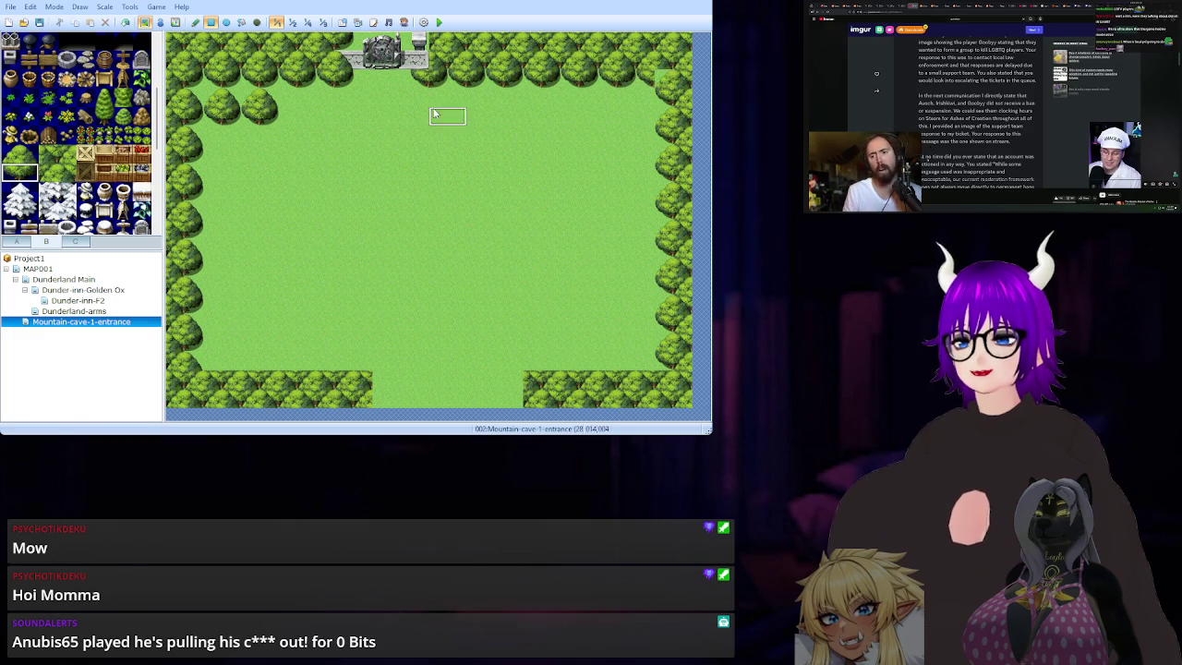
click(66, 153)
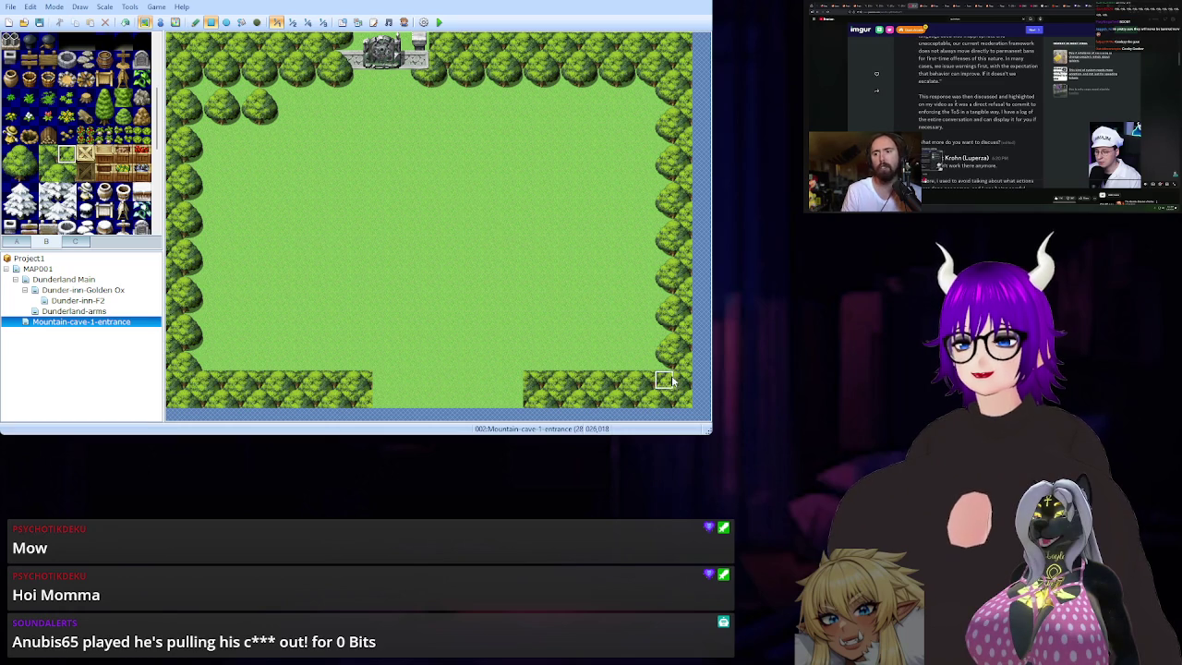
click(14, 157)
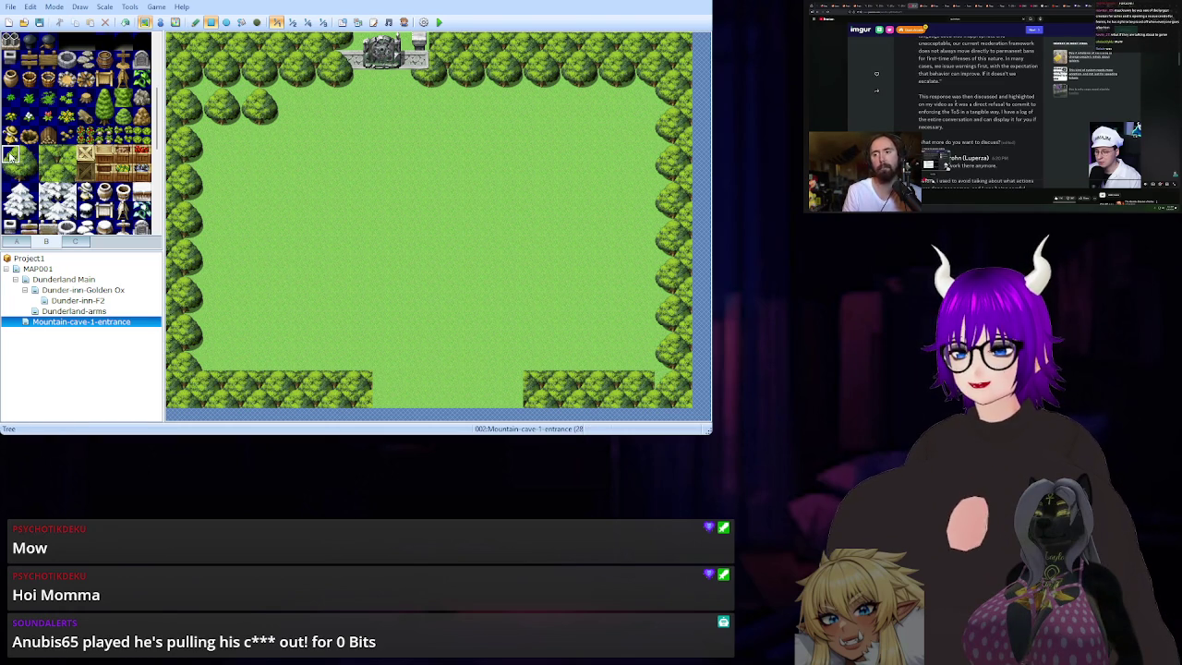
Extend the bottom tree rows with a two-tile tree patch and clear a stray fragment to grass.
drag(11, 156, 28, 155)
click(635, 381)
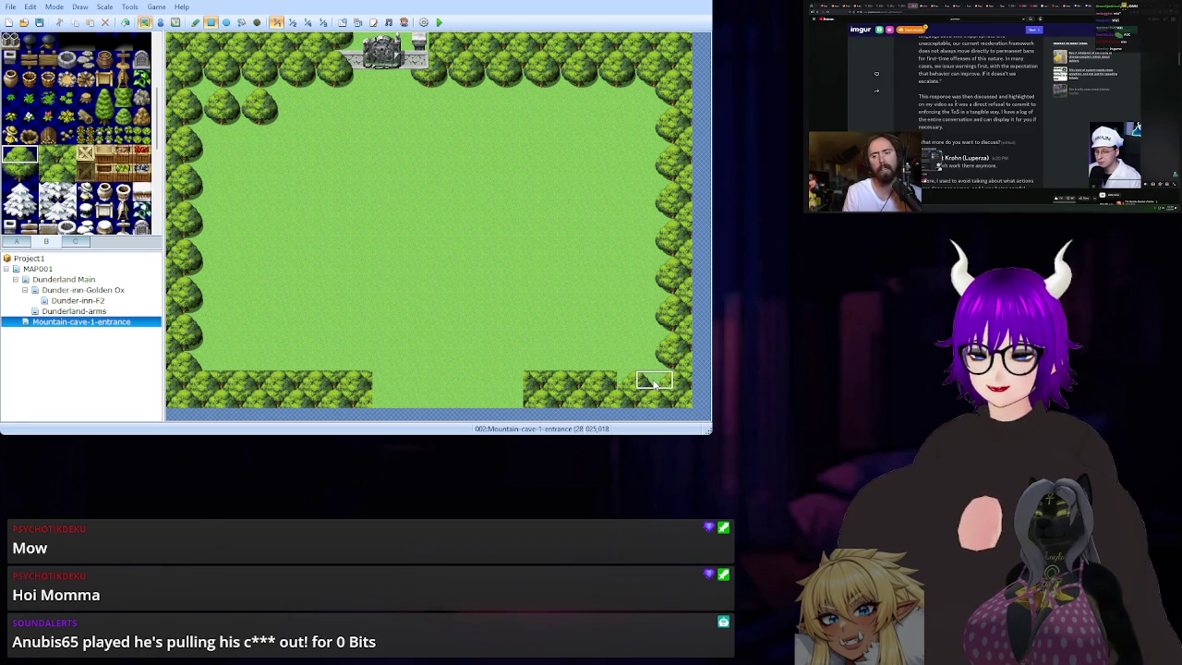
click(196, 386)
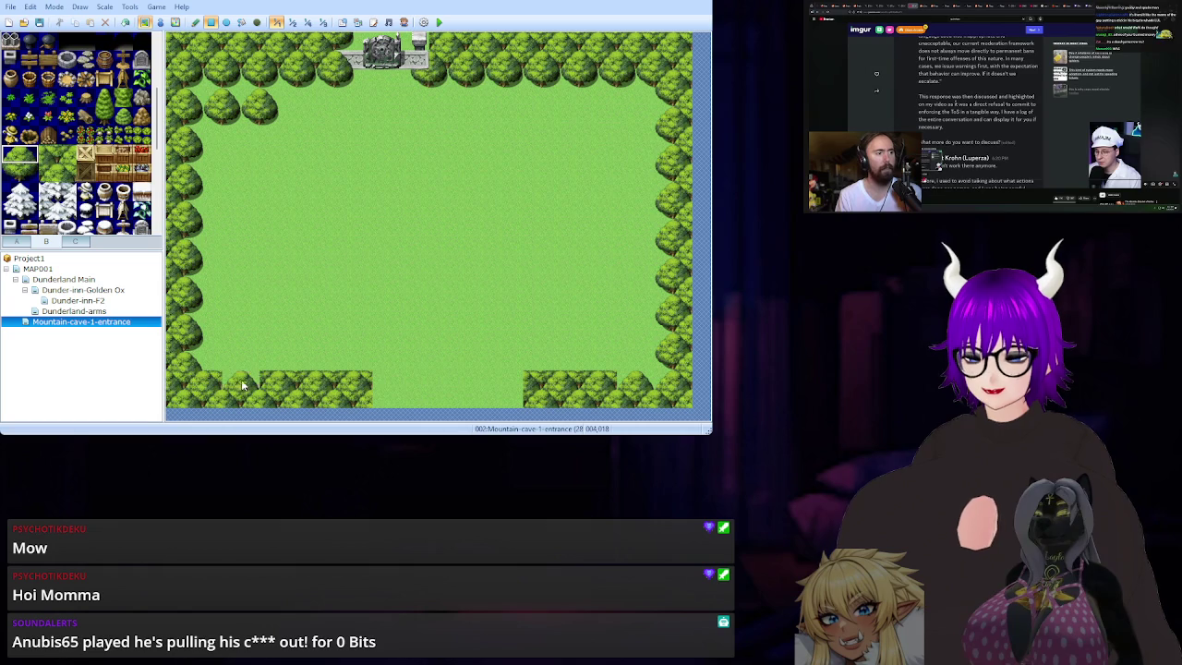
click(373, 382)
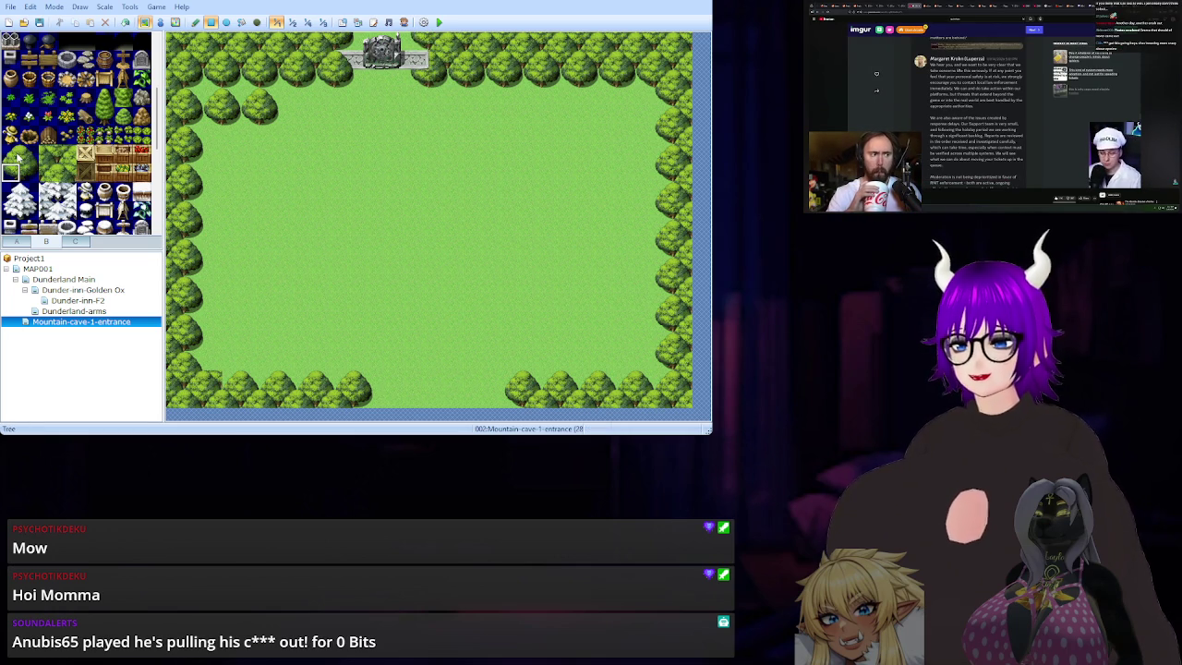
click(15, 155)
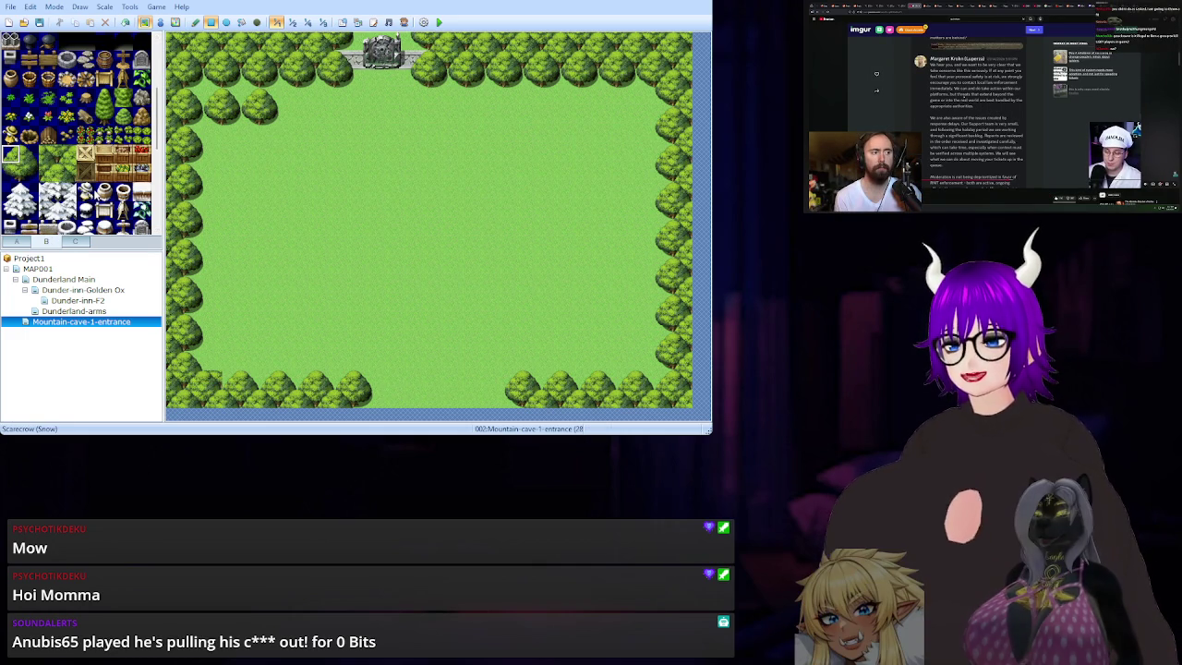
Cover the two small trees in the top-left corner with Dirt (Meadow) grass.
click(16, 241)
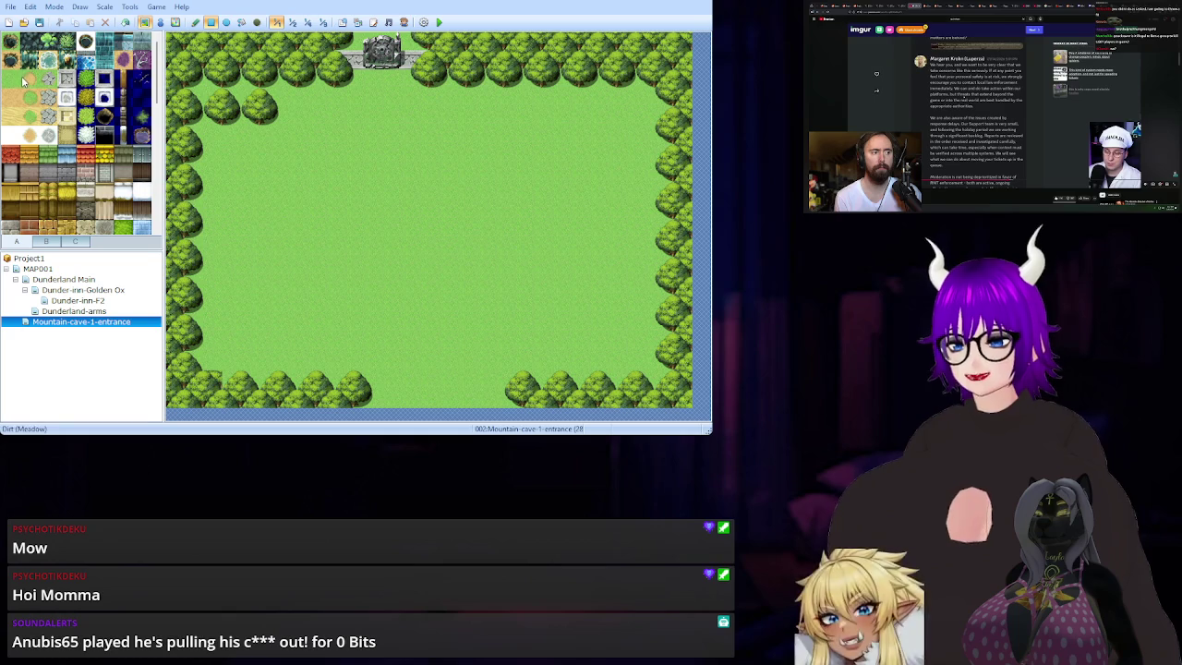
click(251, 107)
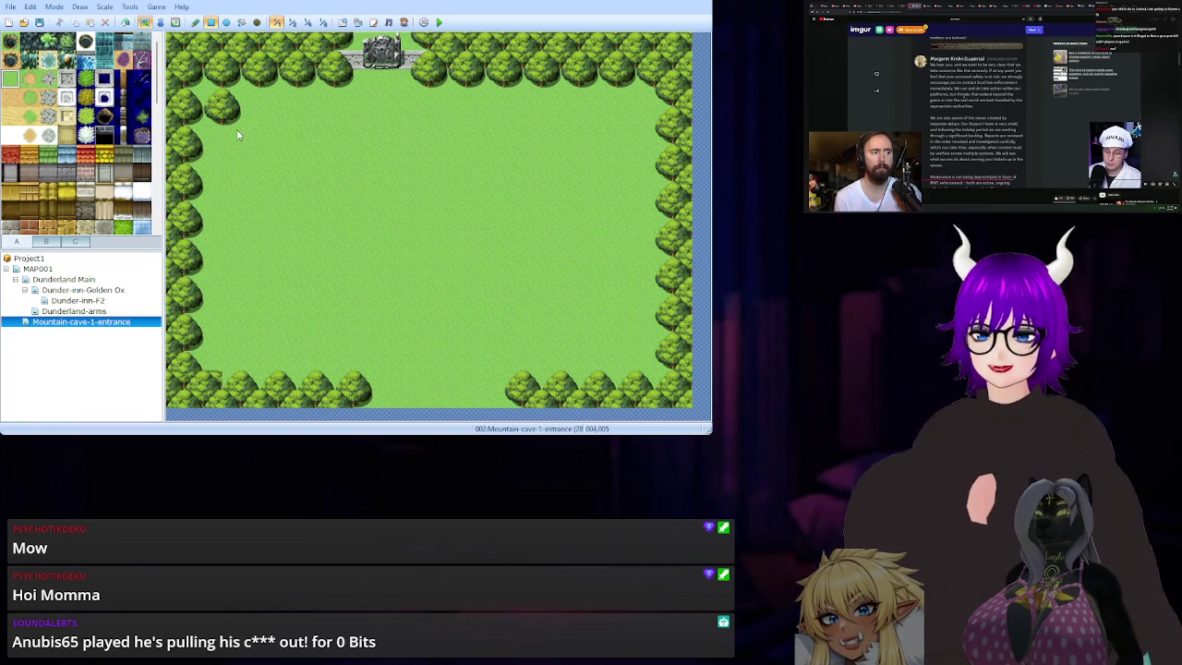
click(222, 111)
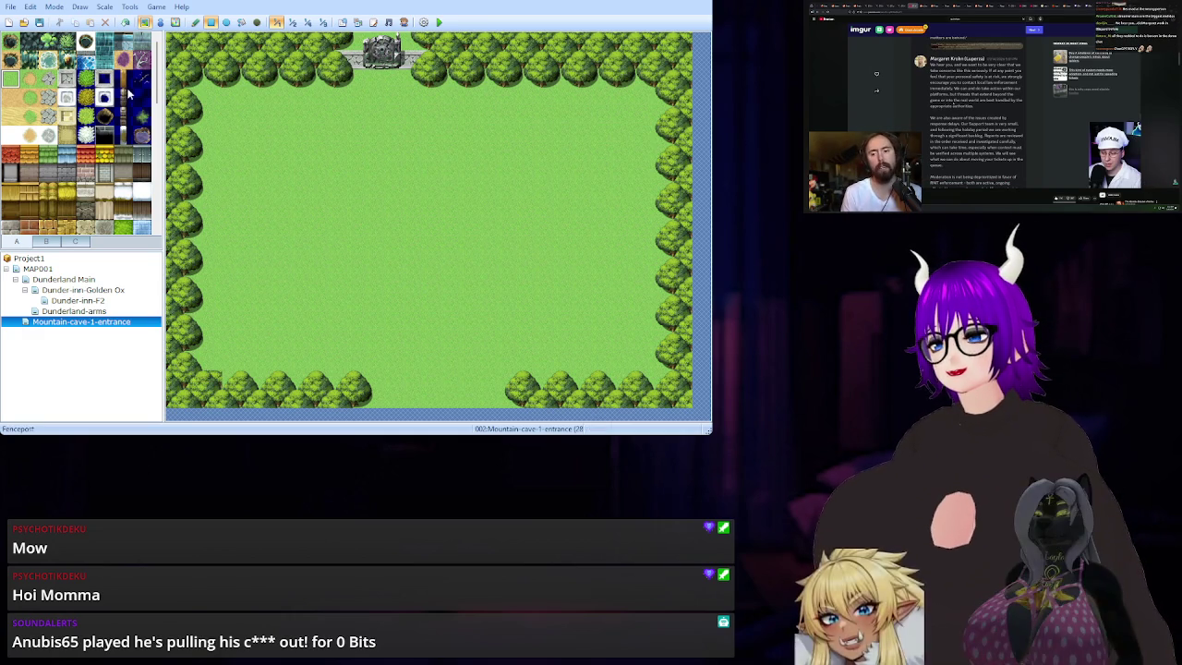
click(46, 240)
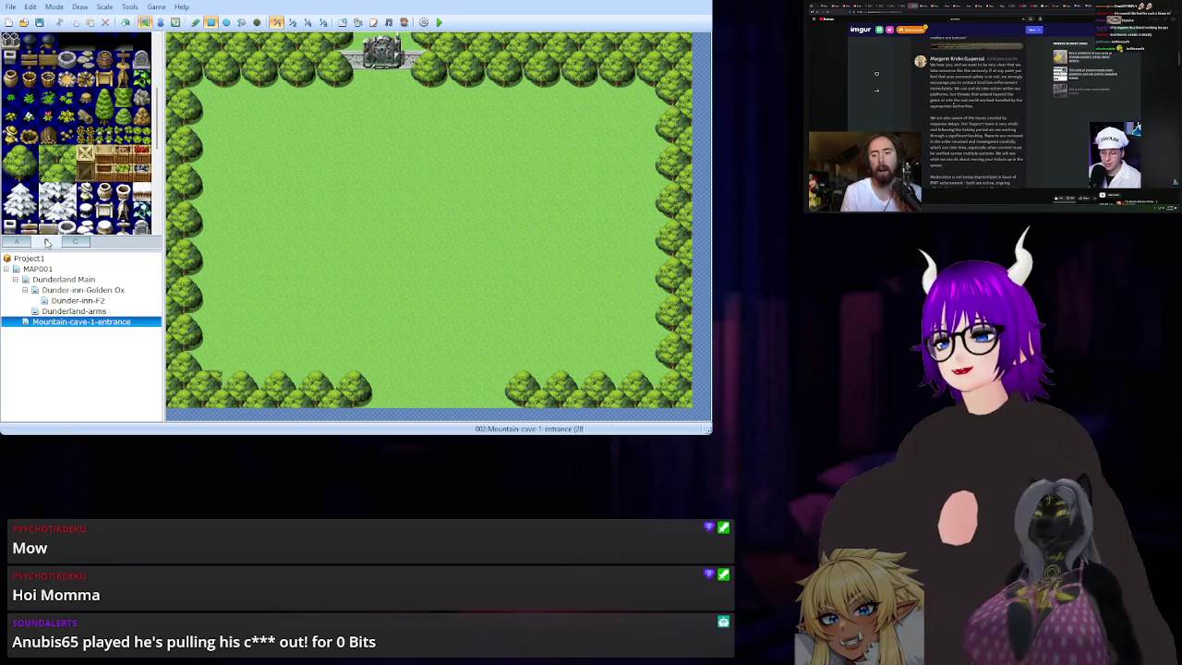
Place castle stone tiles on both sides below the monument entrance, with a broken pillar on the right.
scroll(39, 180, up, 5)
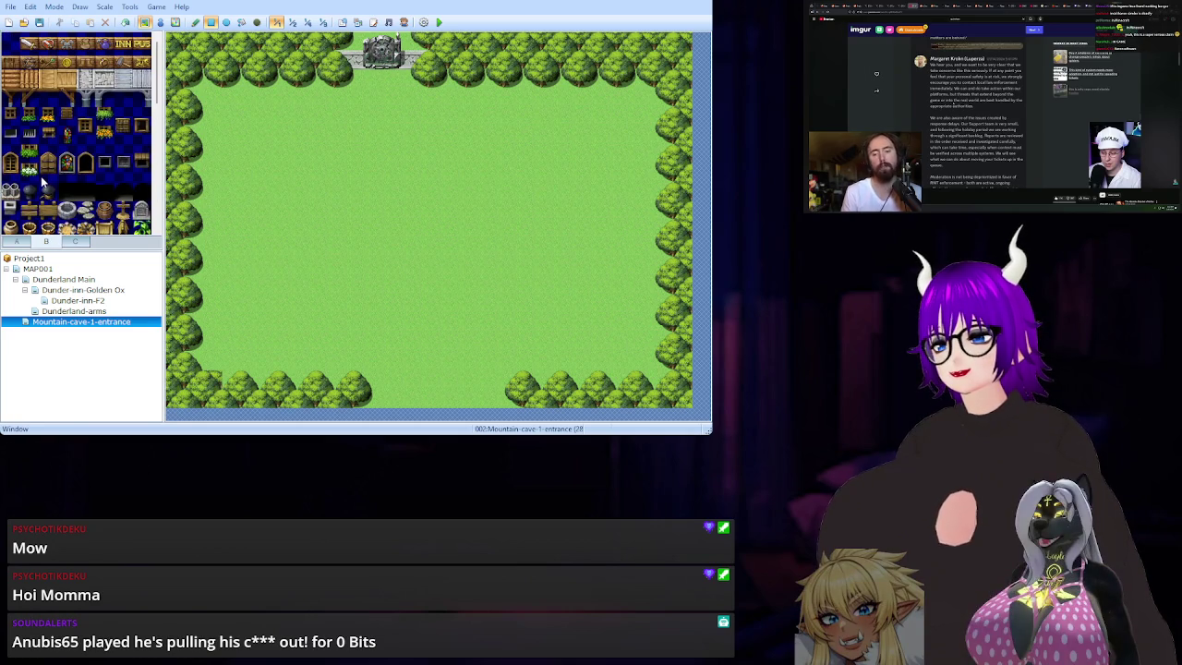
click(75, 241)
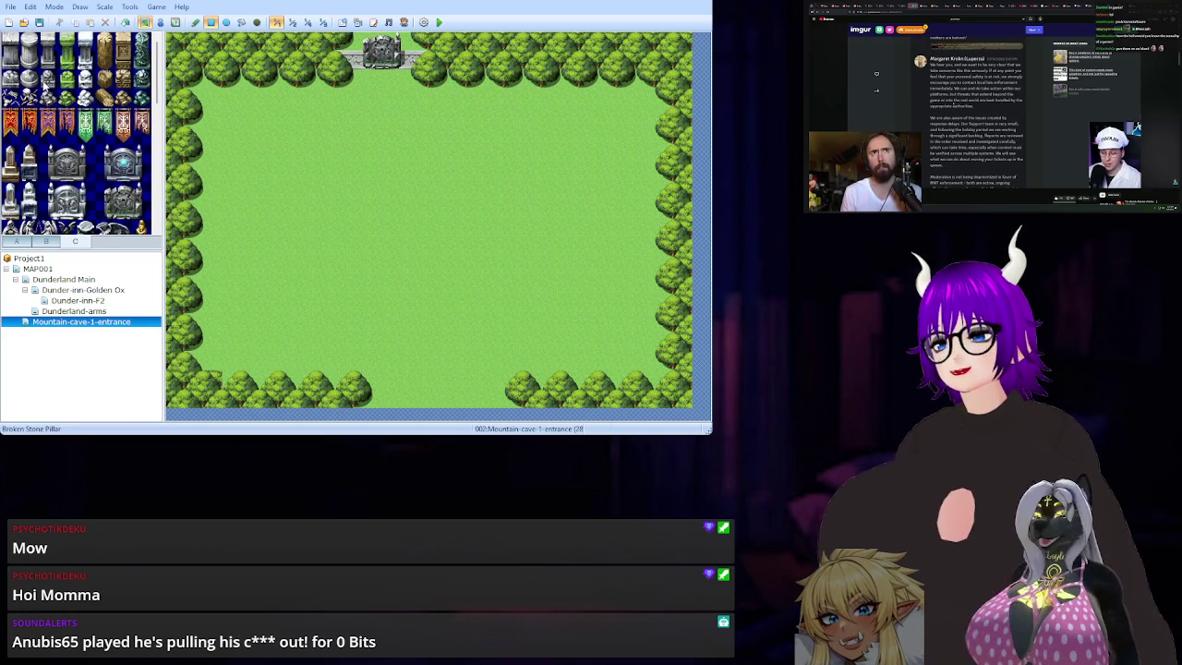
click(361, 82)
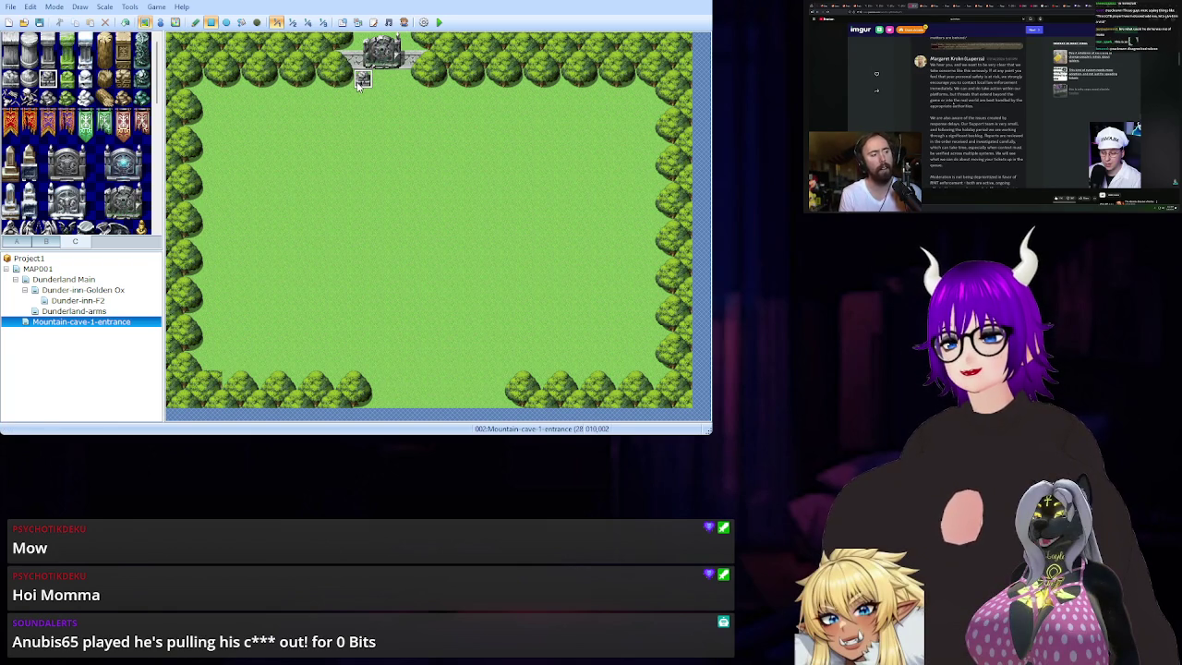
click(398, 87)
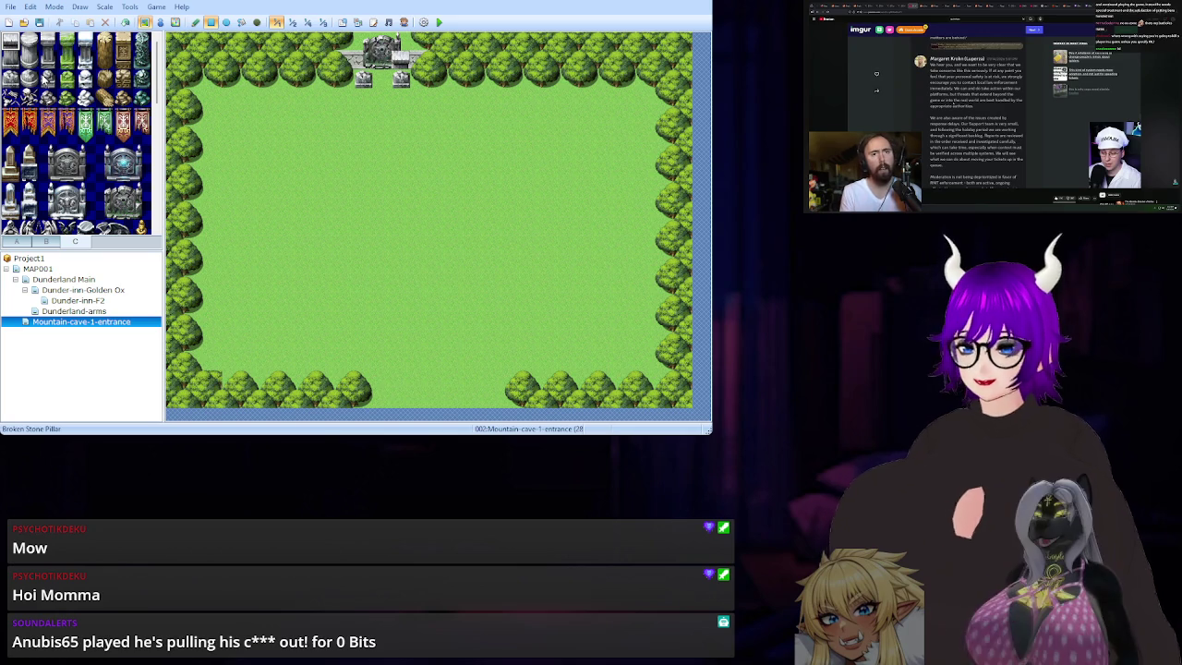
click(403, 79)
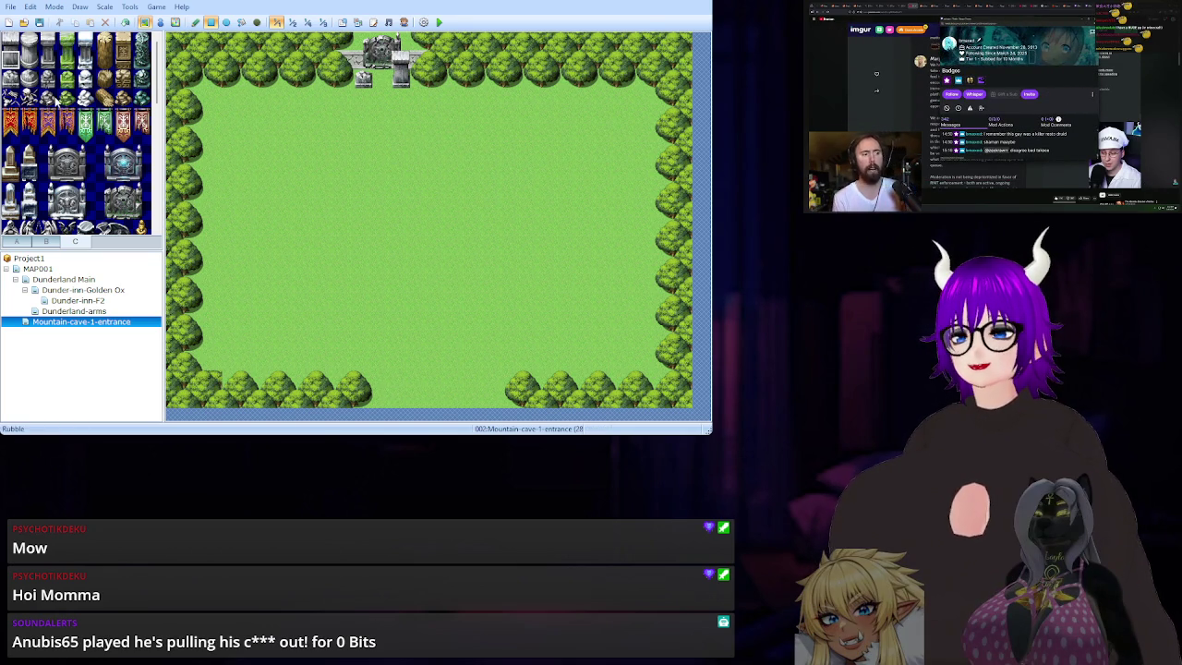
scroll(65, 159, down, 2)
scroll(76, 147, down, 1)
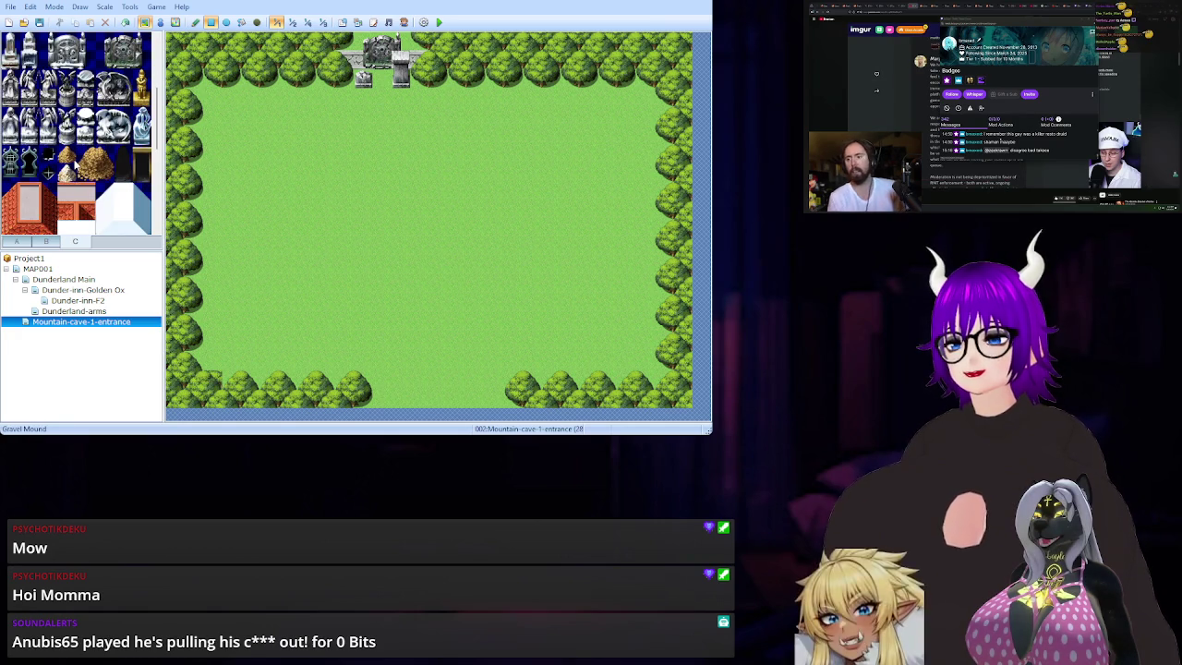
scroll(76, 162, up, 1)
scroll(78, 160, up, 1)
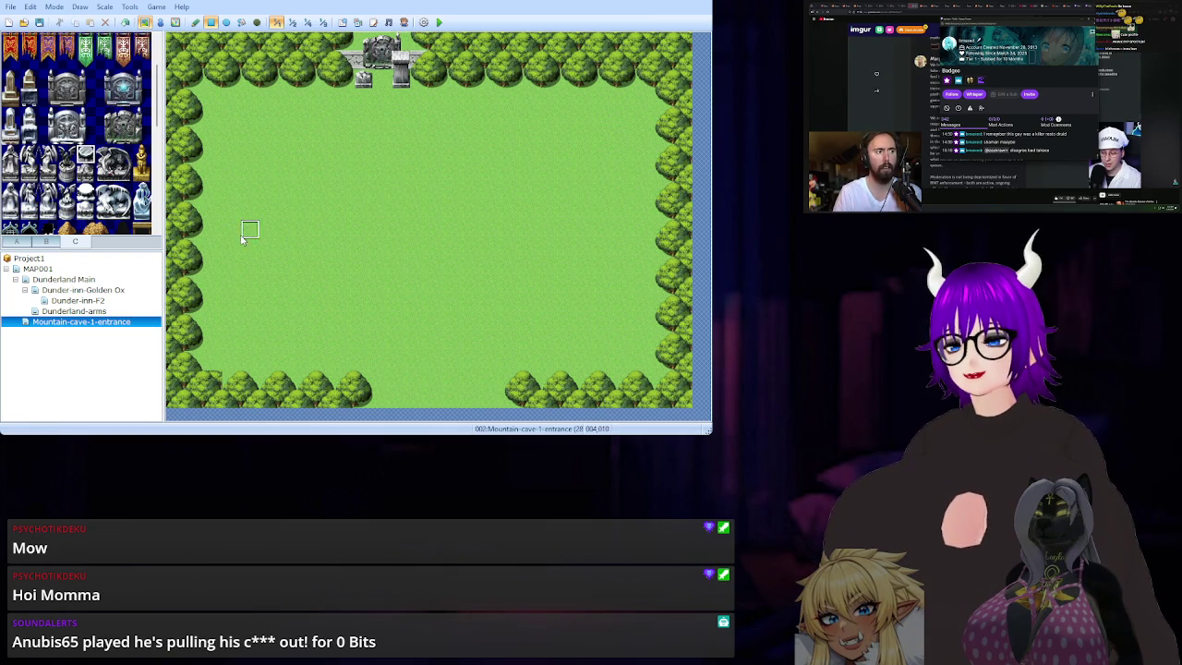
scroll(37, 170, down, 3)
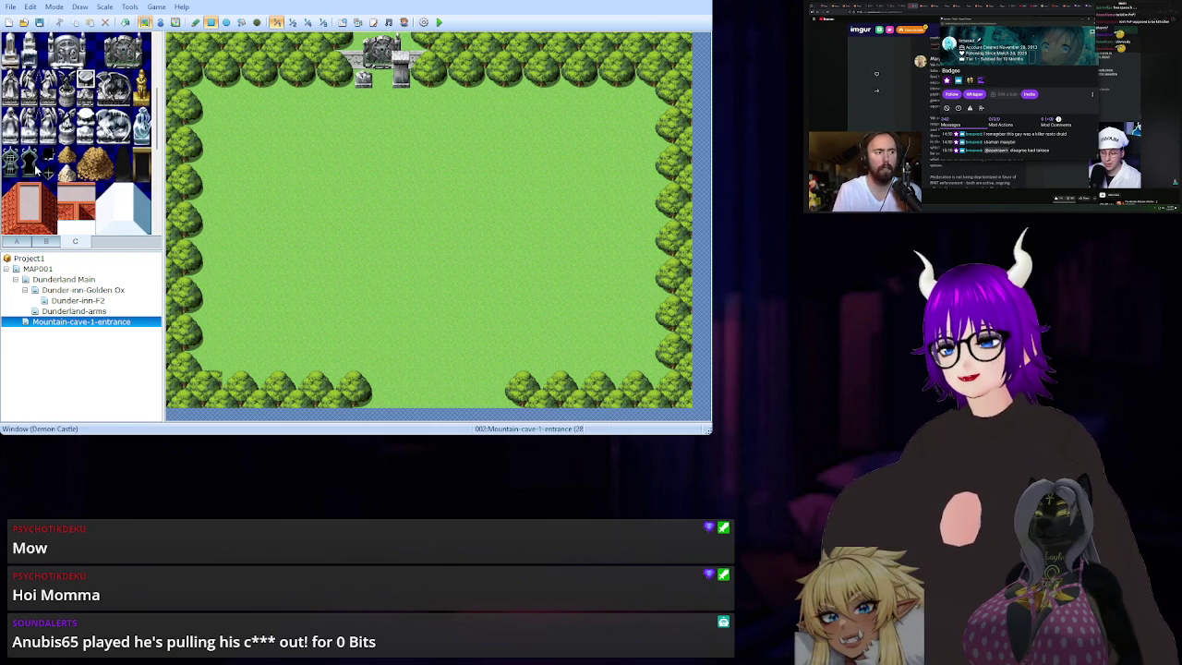
scroll(37, 169, up, 4)
scroll(36, 169, up, 1)
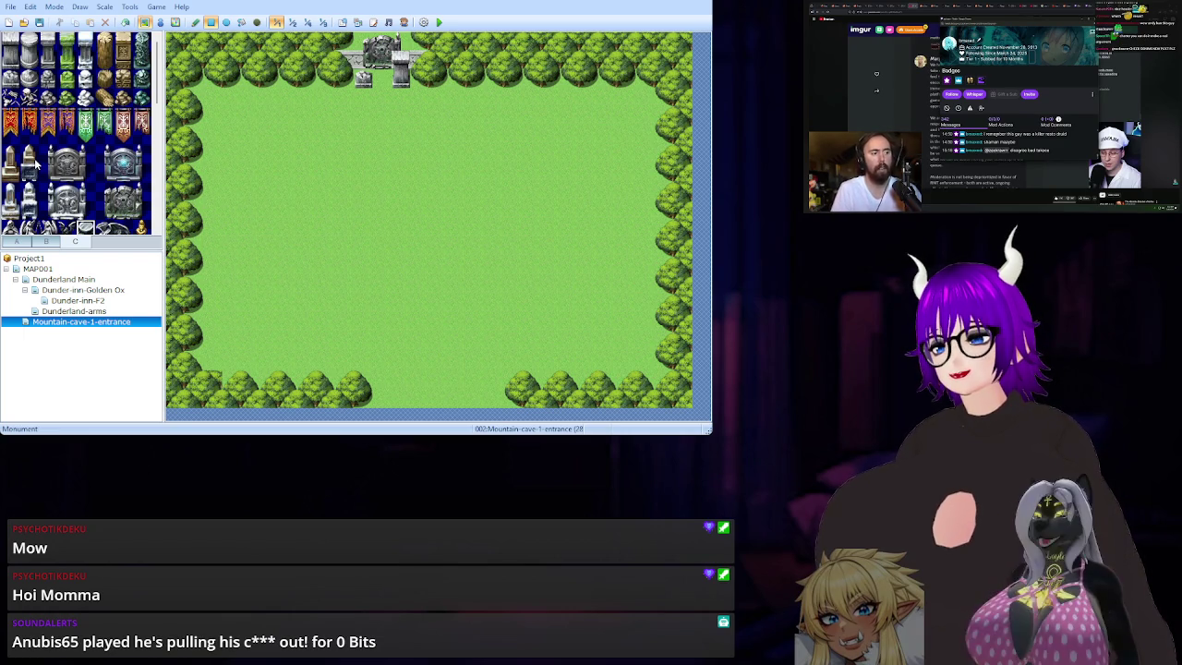
click(68, 80)
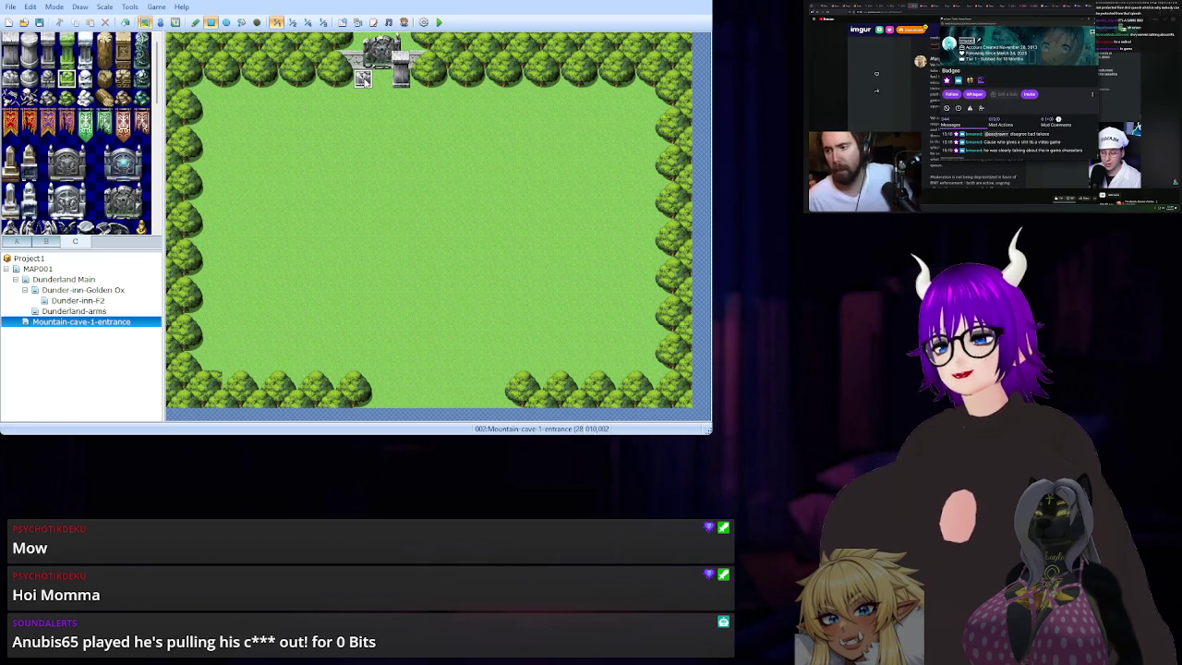
Try mossy pillar tiles on both entrance pillars, undoing the right-hand replacement.
click(363, 78)
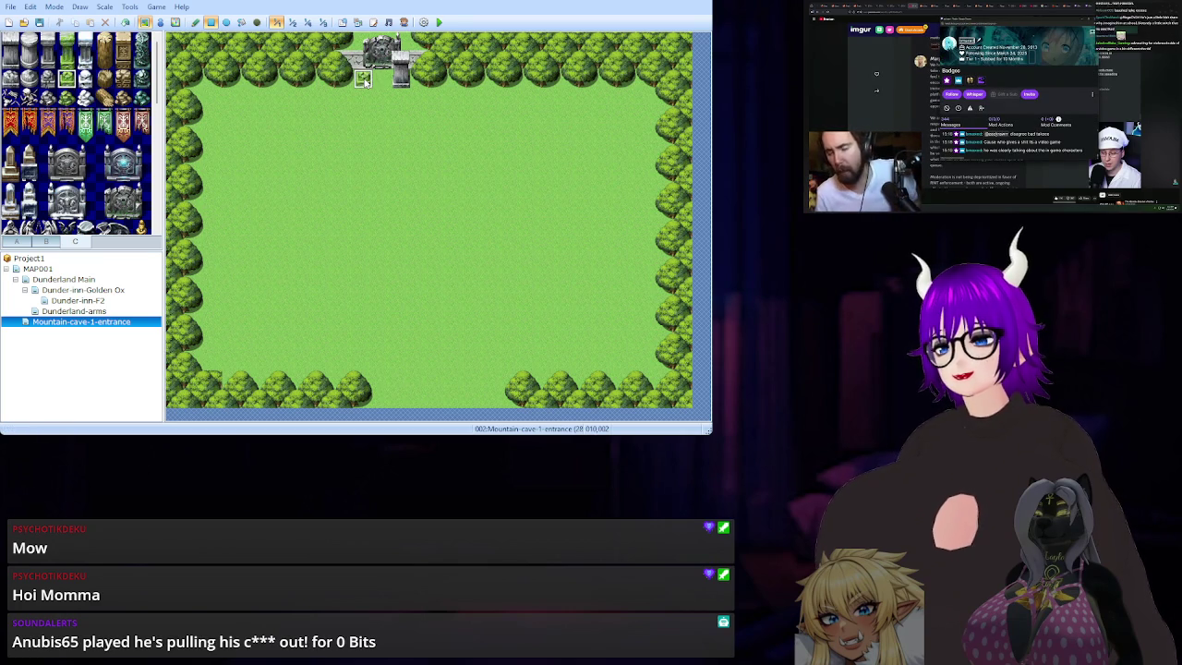
click(65, 59)
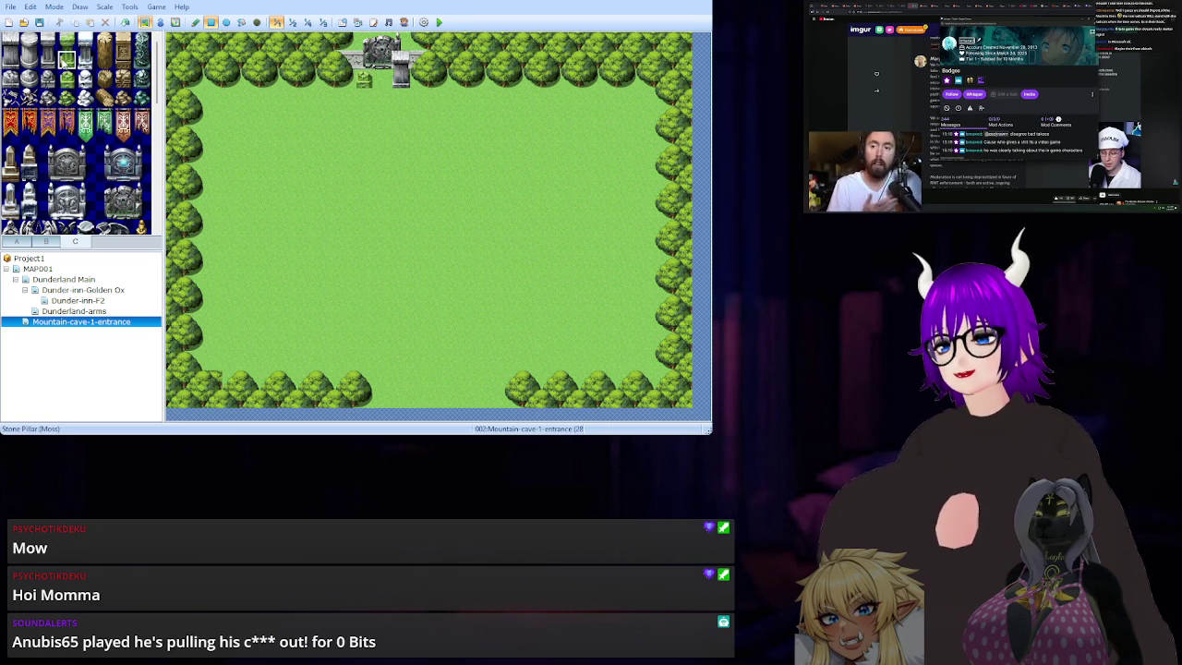
click(403, 71)
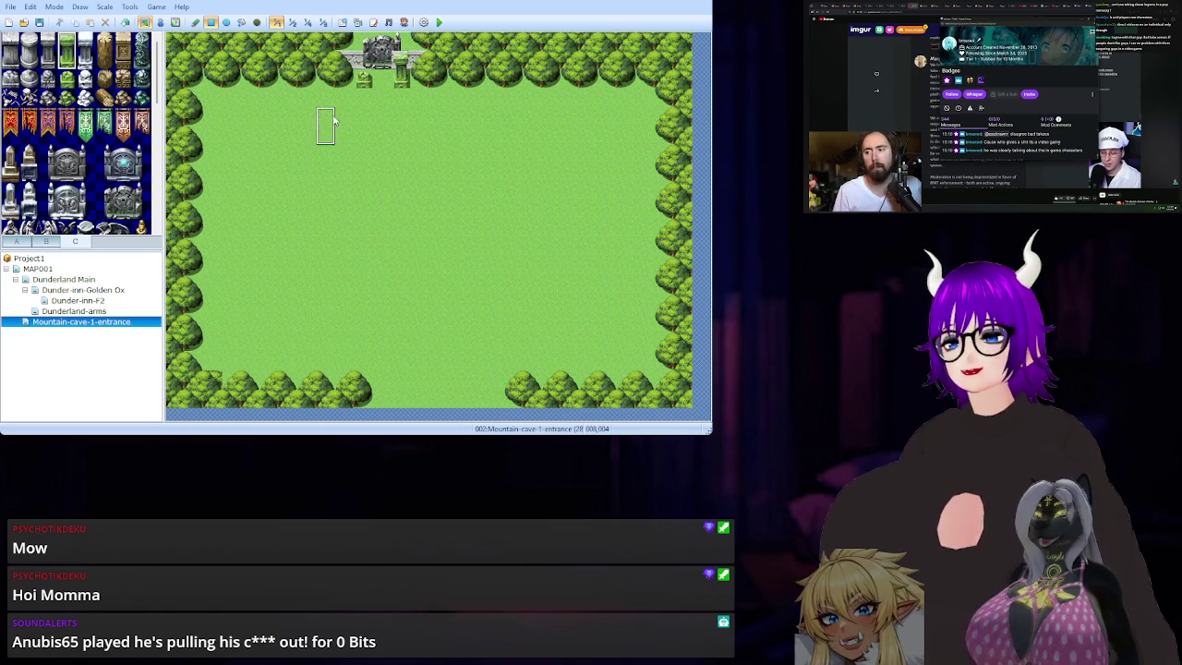
key(ctrl+z)
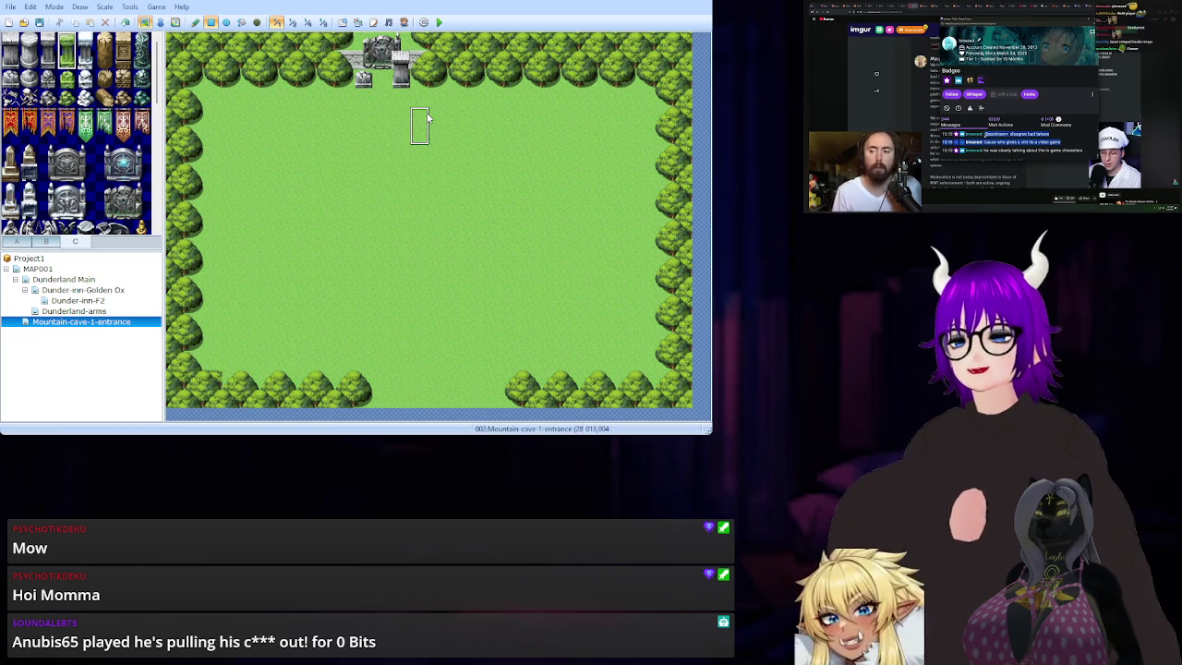
Pick another castle tile and browse further through the tab C palette.
click(12, 42)
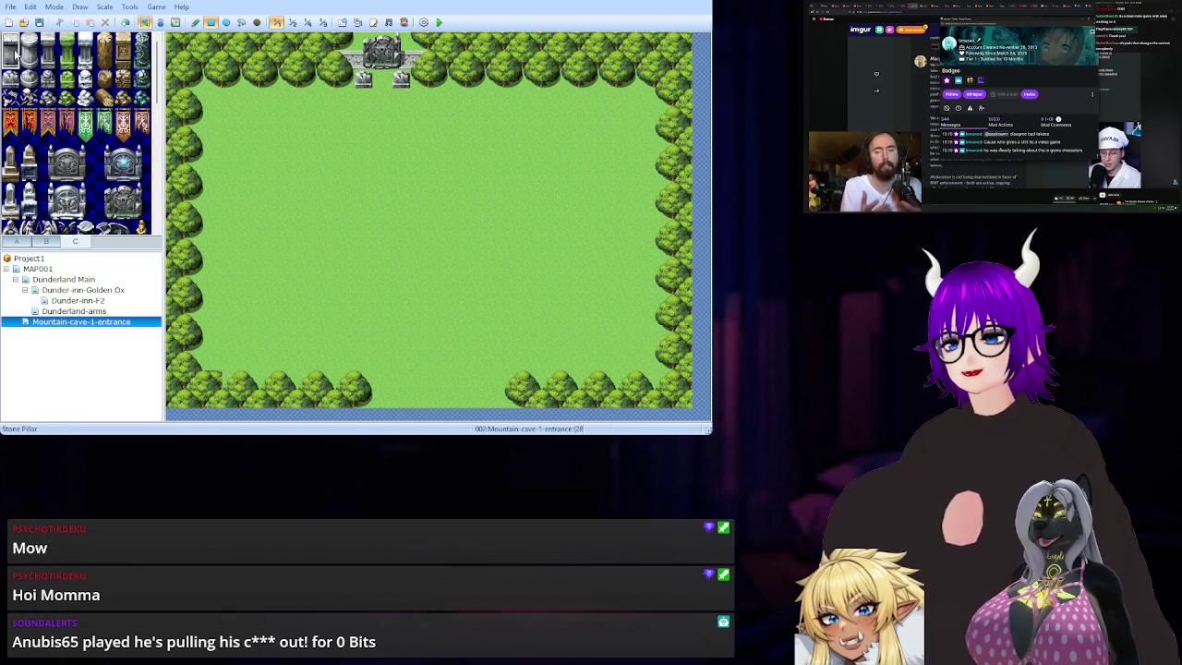
scroll(81, 88, down, 3)
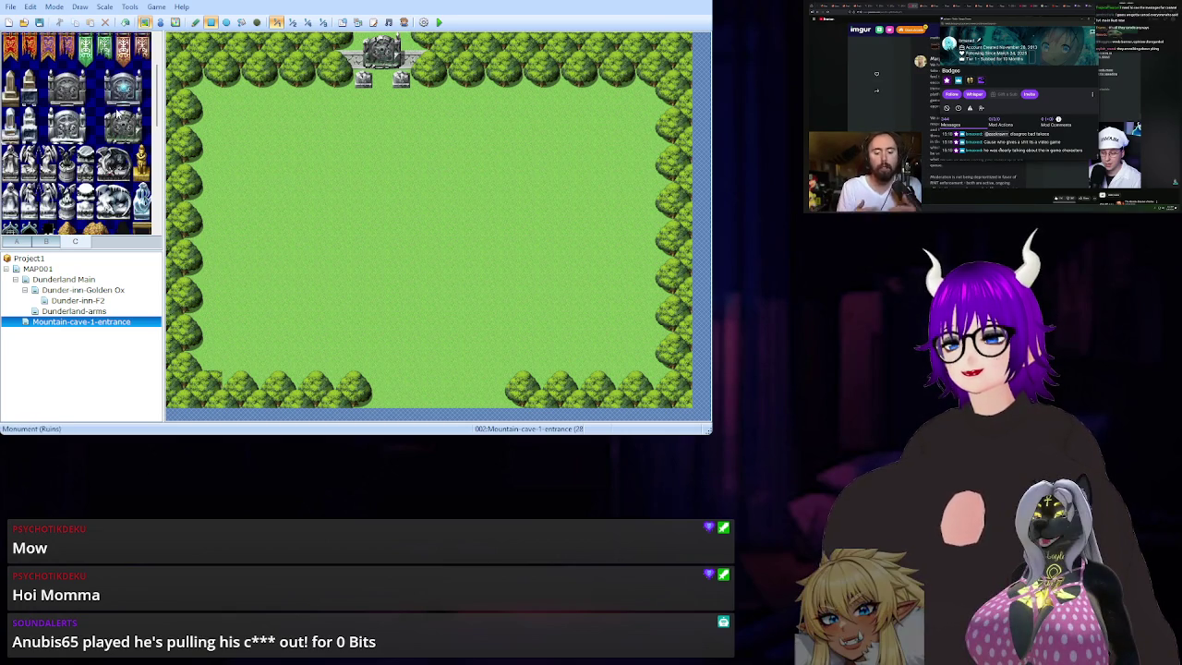
scroll(117, 100, down, 2)
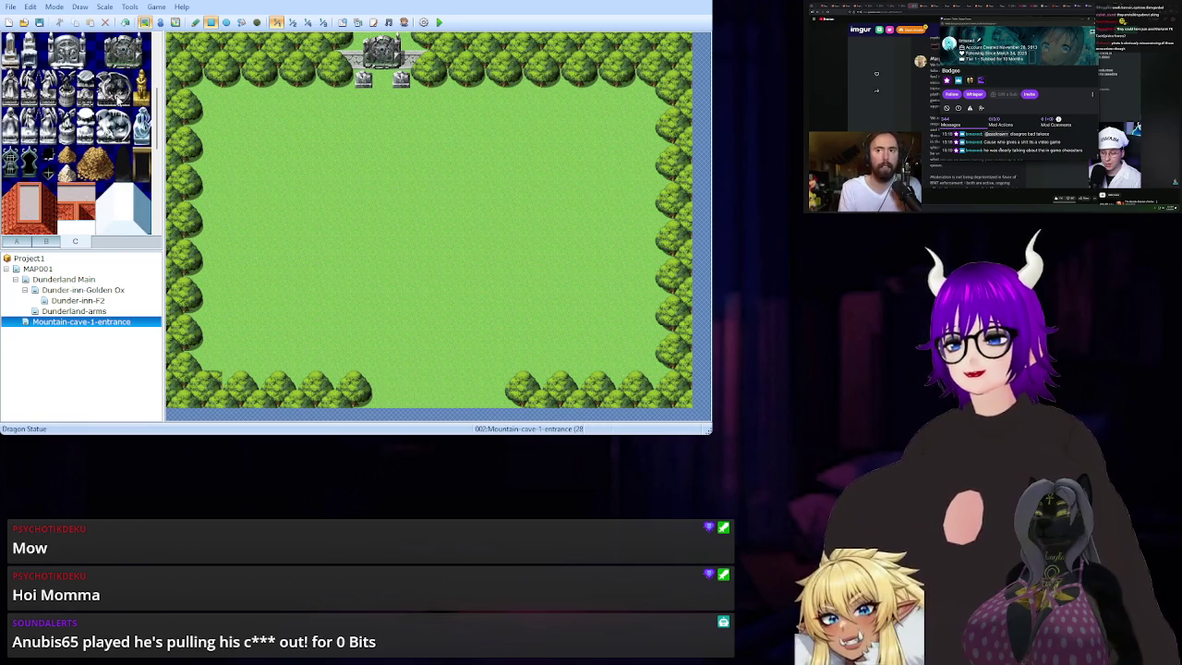
scroll(112, 84, down, 4)
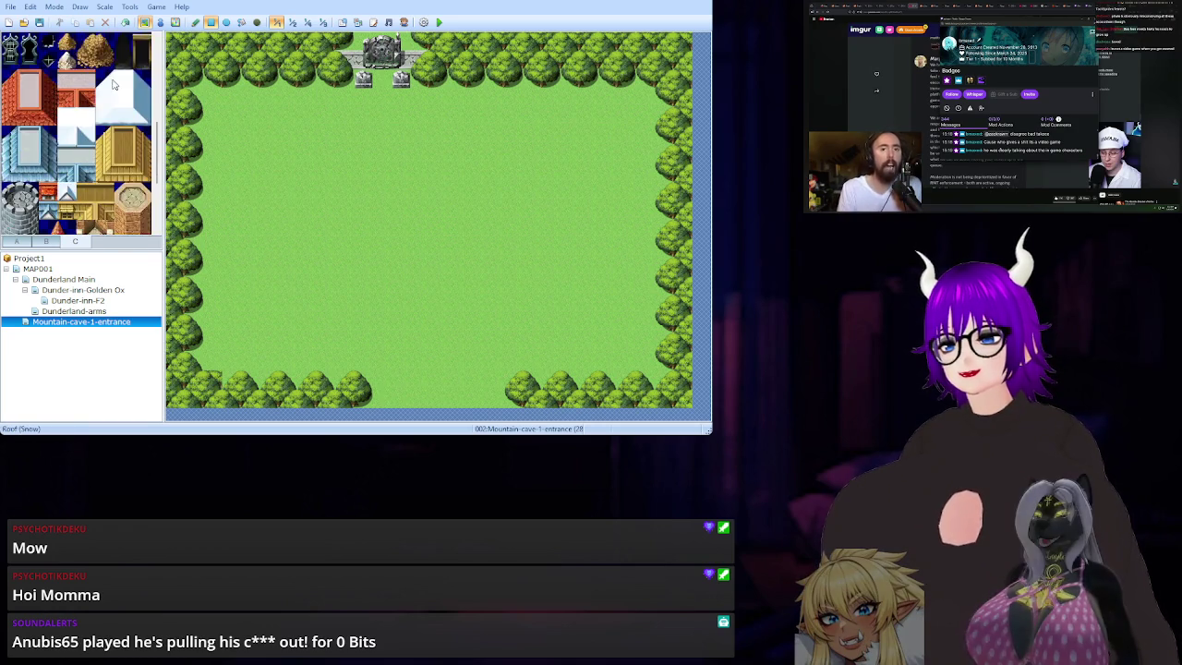
scroll(112, 82, up, 5)
scroll(112, 82, up, 5)
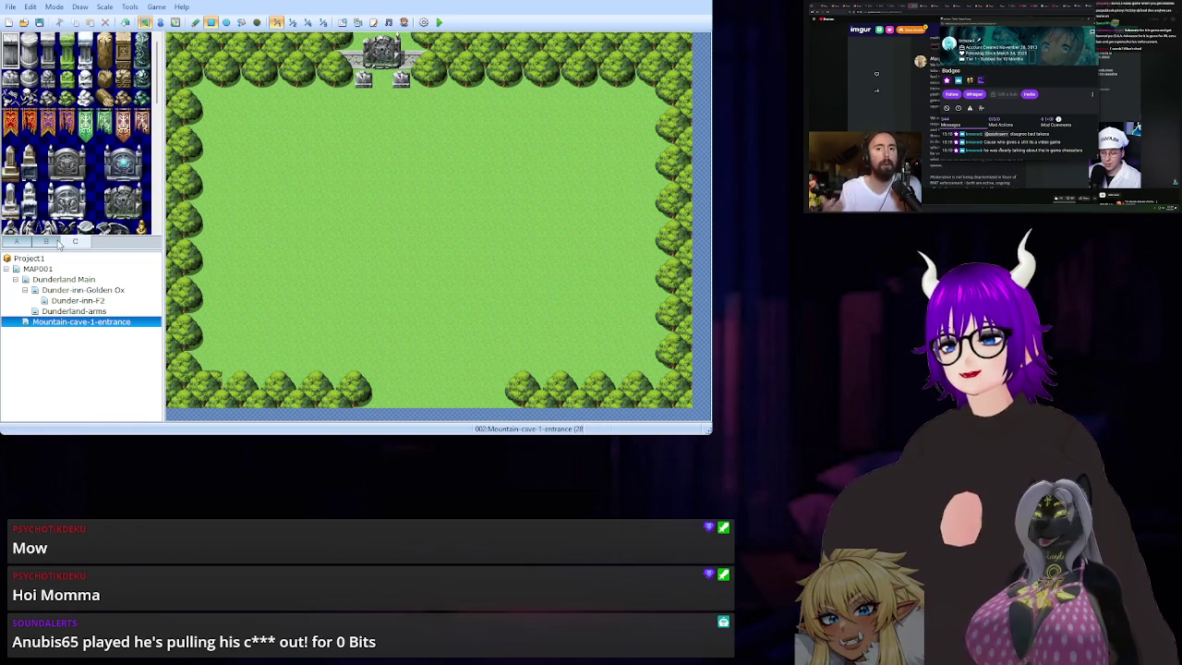
scroll(83, 120, down, 6)
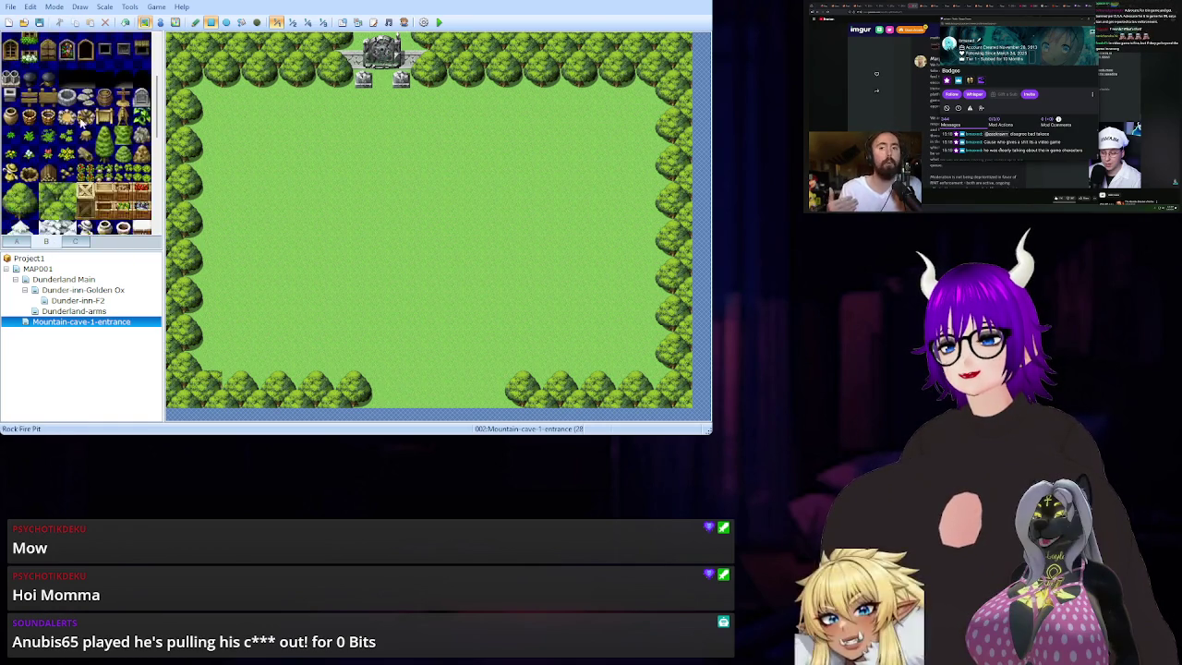
scroll(83, 118, down, 2)
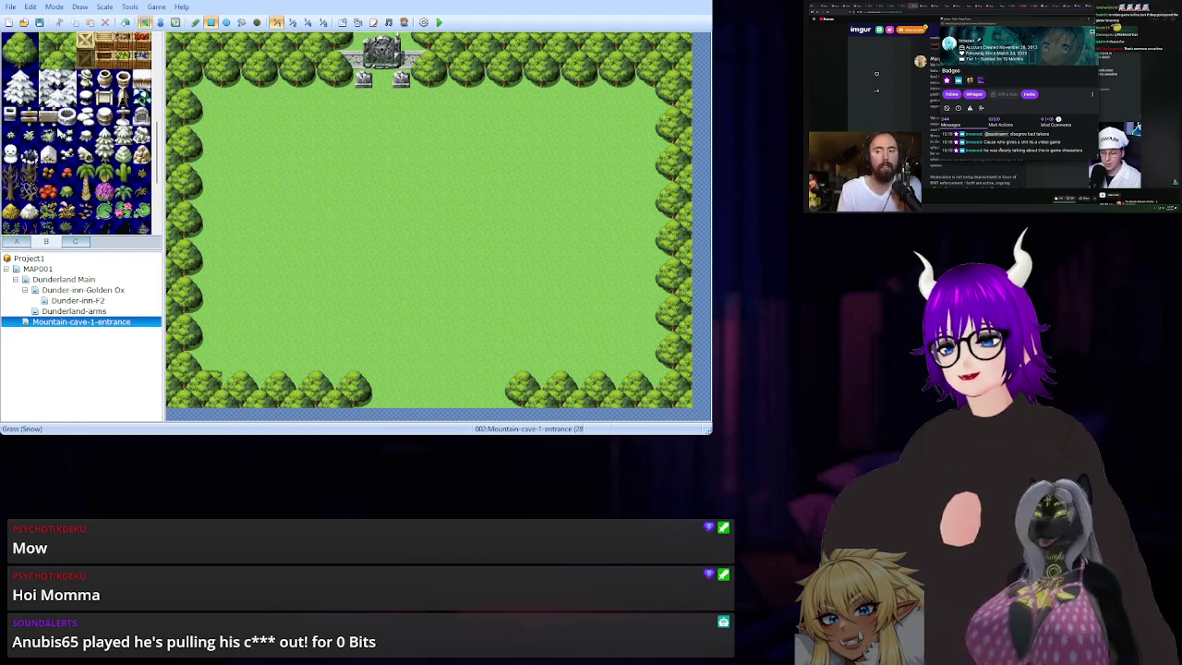
scroll(60, 132, down, 4)
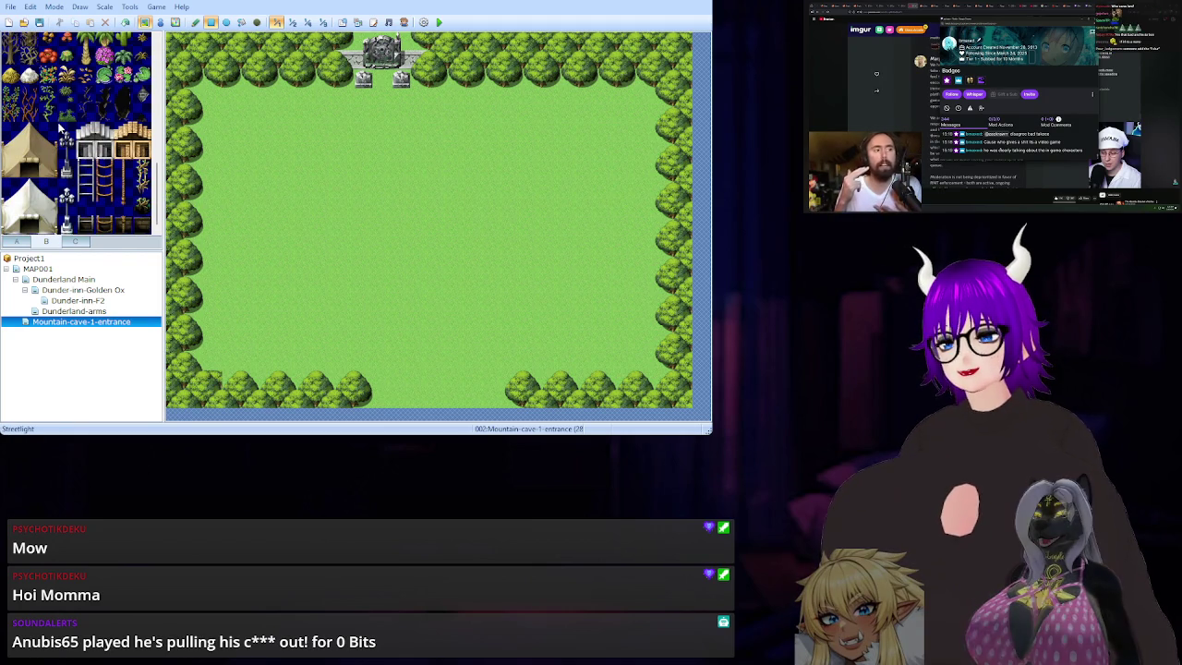
scroll(61, 130, up, 10)
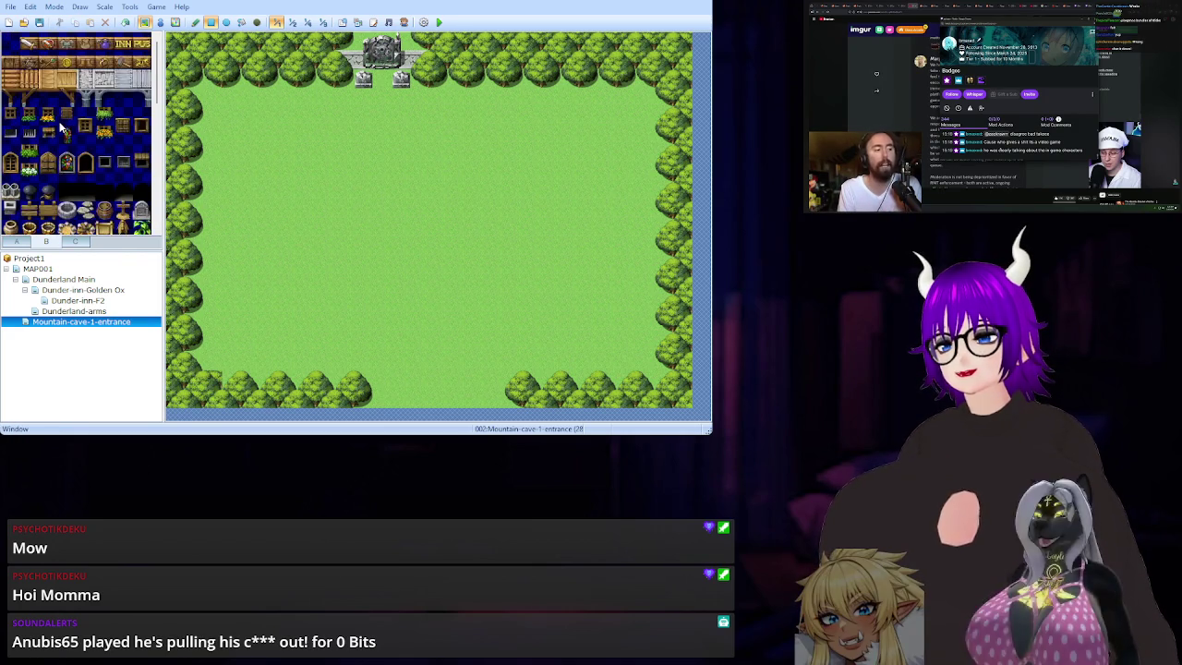
scroll(61, 129, down, 5)
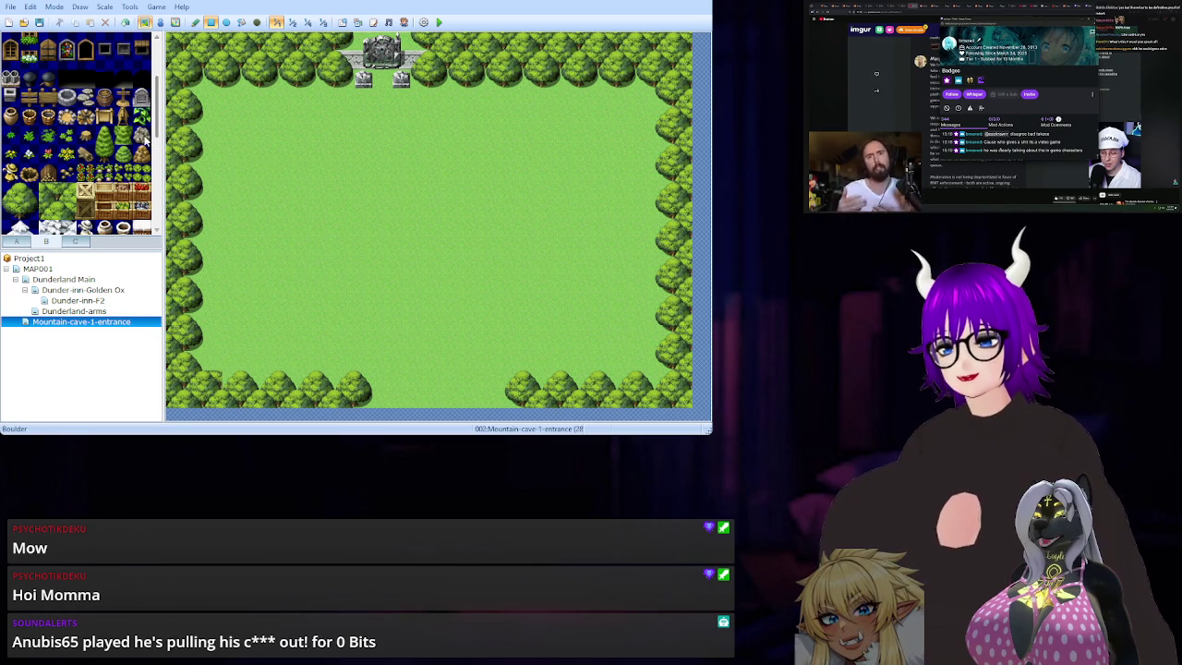
Pick the Boulder tile from tab B, then browse tab A's ground, wall and floor tiles.
click(141, 135)
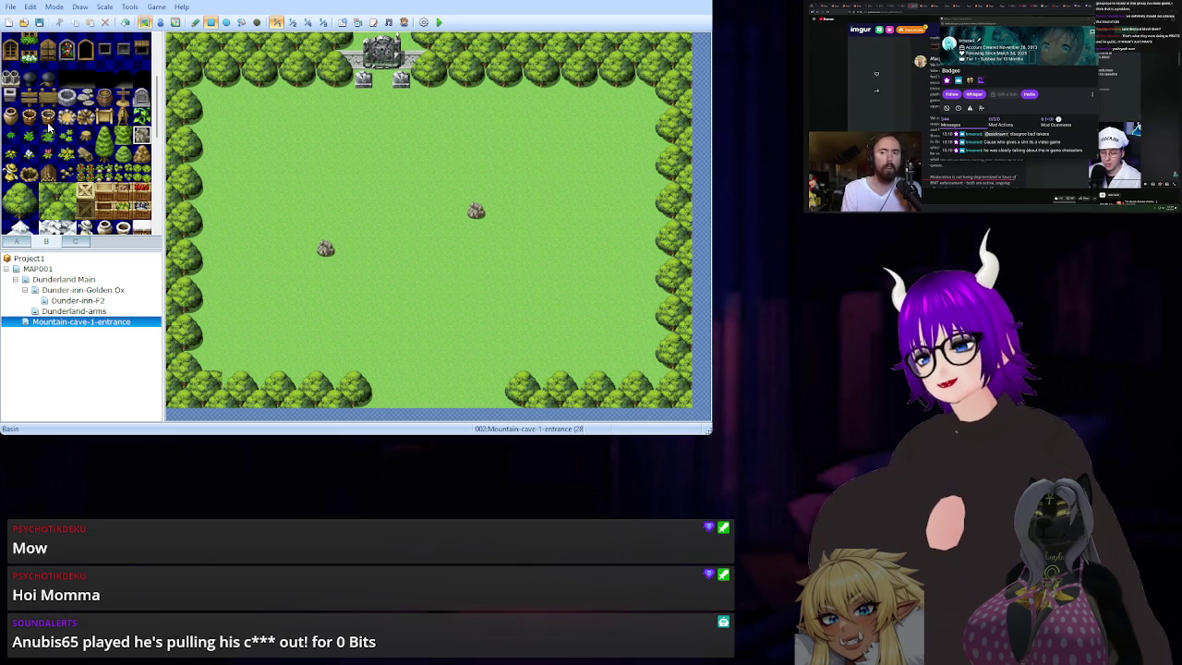
click(24, 241)
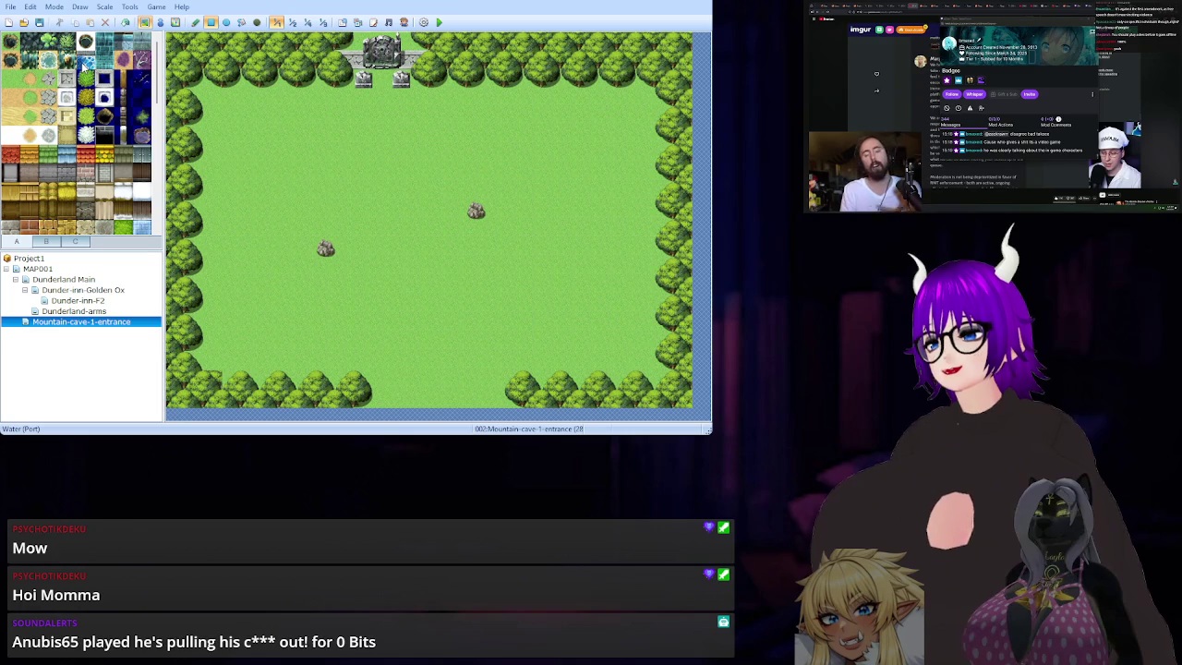
scroll(68, 97, down, 5)
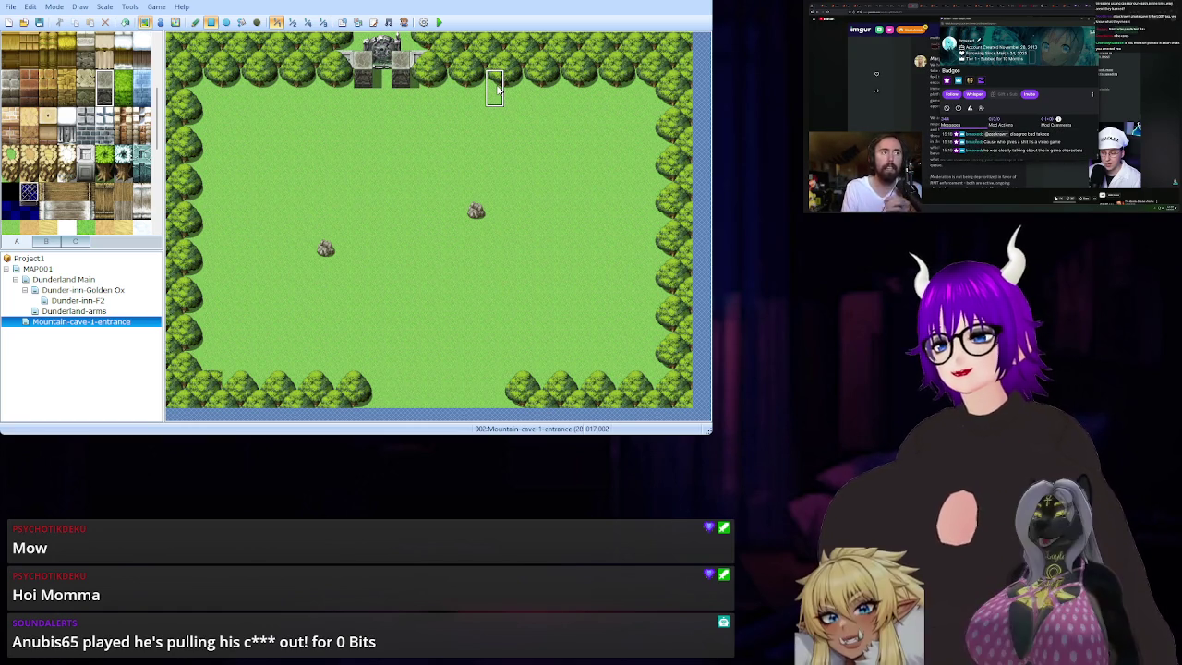
Undo the last tiles beside the entrance stairs and look through tab A's wall and floor tiles.
key(ctrl+z)
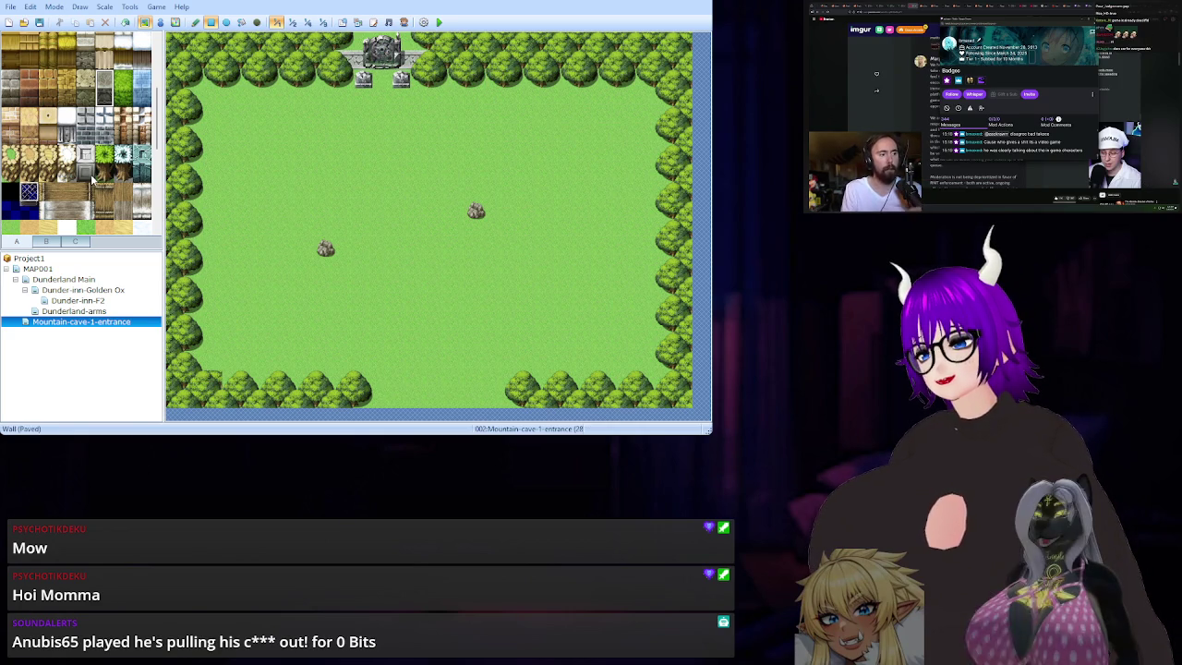
scroll(93, 180, up, 6)
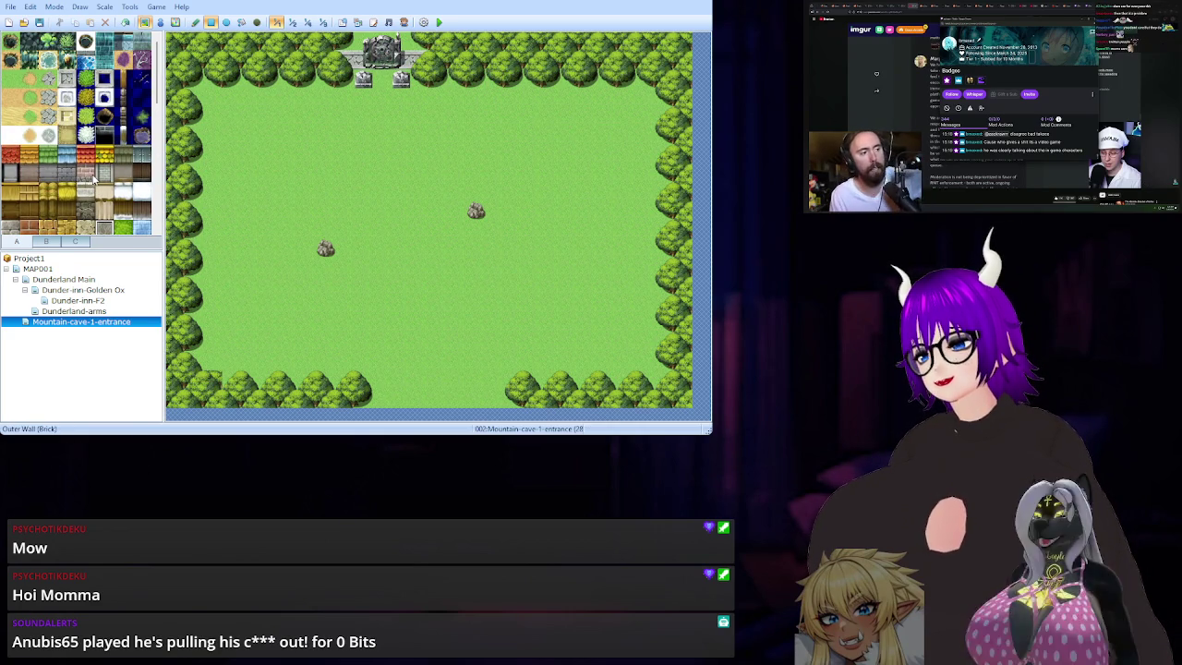
scroll(97, 181, down, 2)
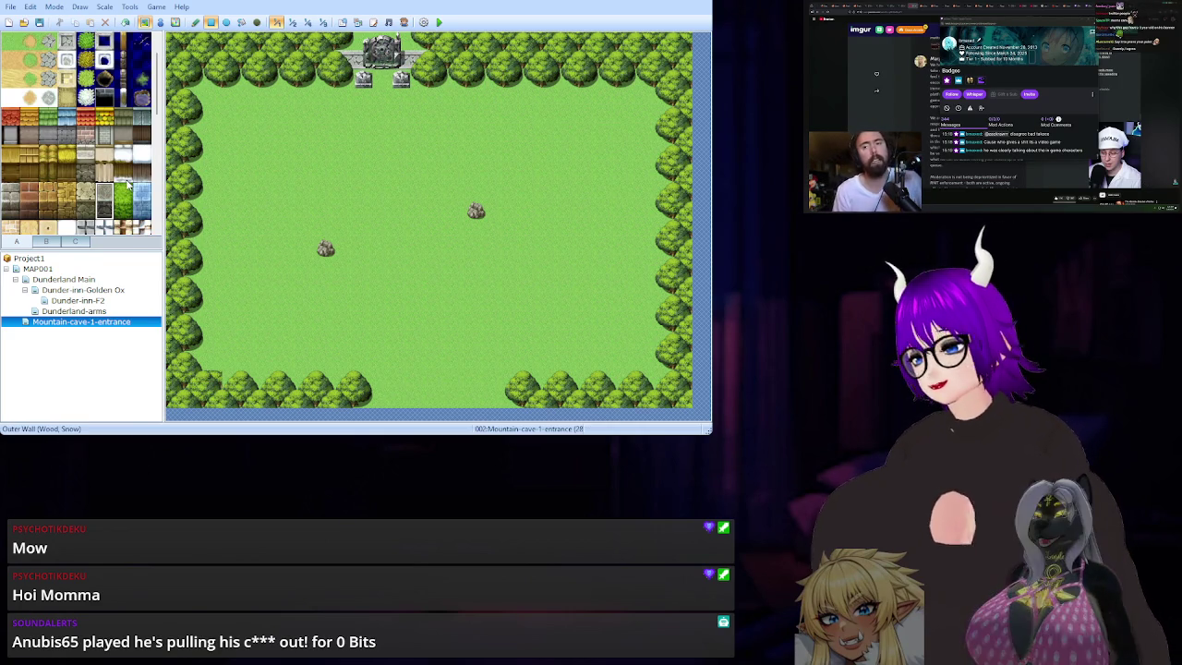
scroll(127, 185, down, 2)
scroll(129, 180, down, 4)
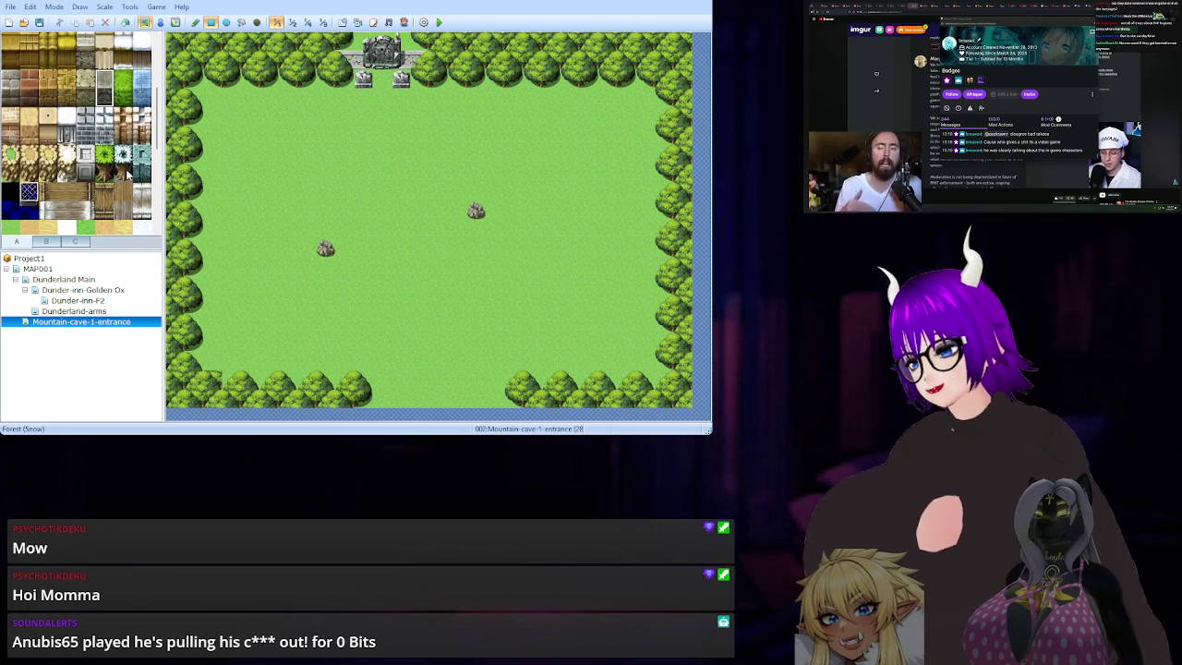
scroll(128, 176, down, 2)
scroll(128, 176, down, 2)
scroll(128, 174, down, 2)
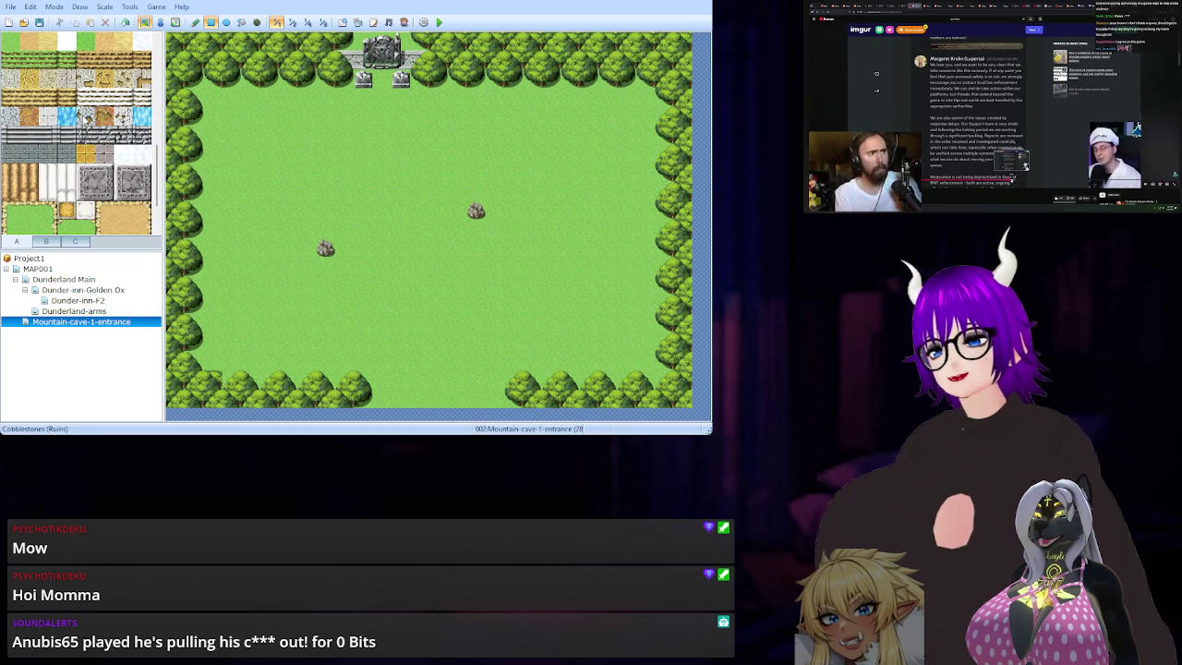
scroll(80, 127, up, 5)
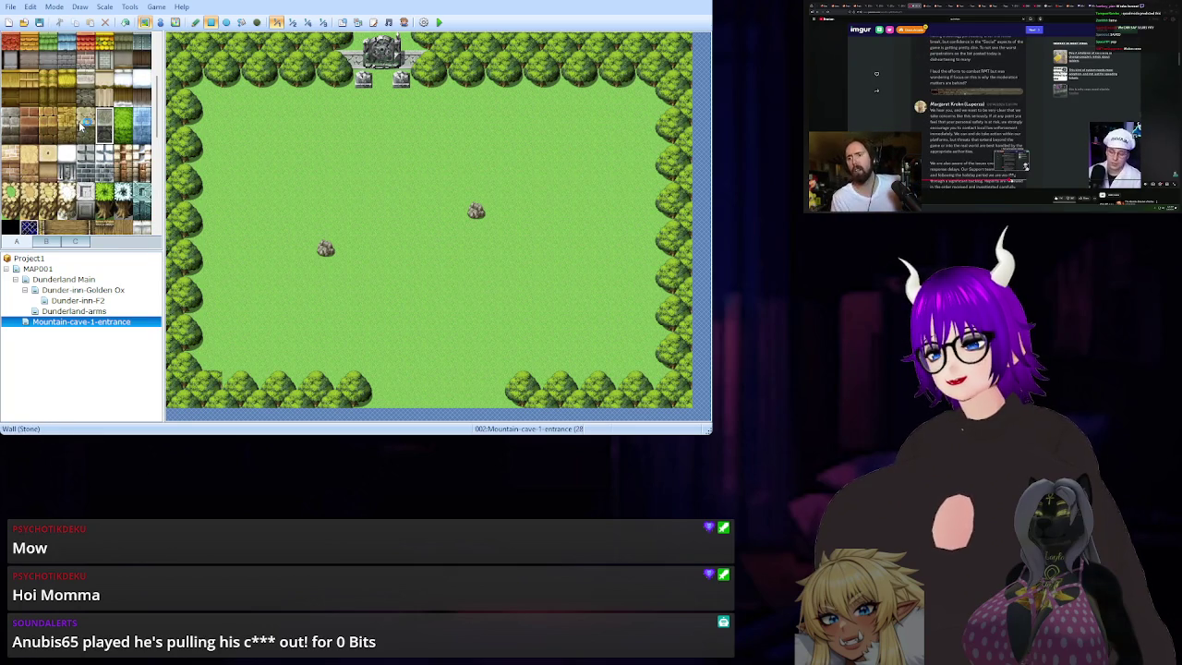
scroll(81, 128, down, 5)
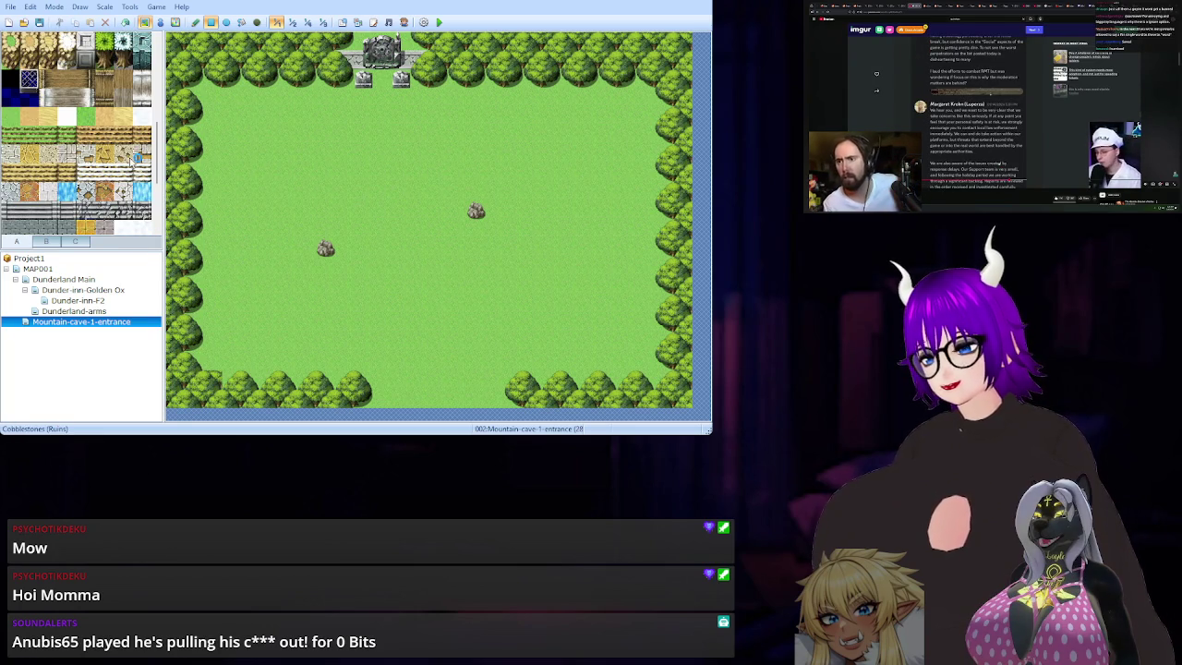
scroll(132, 158, down, 2)
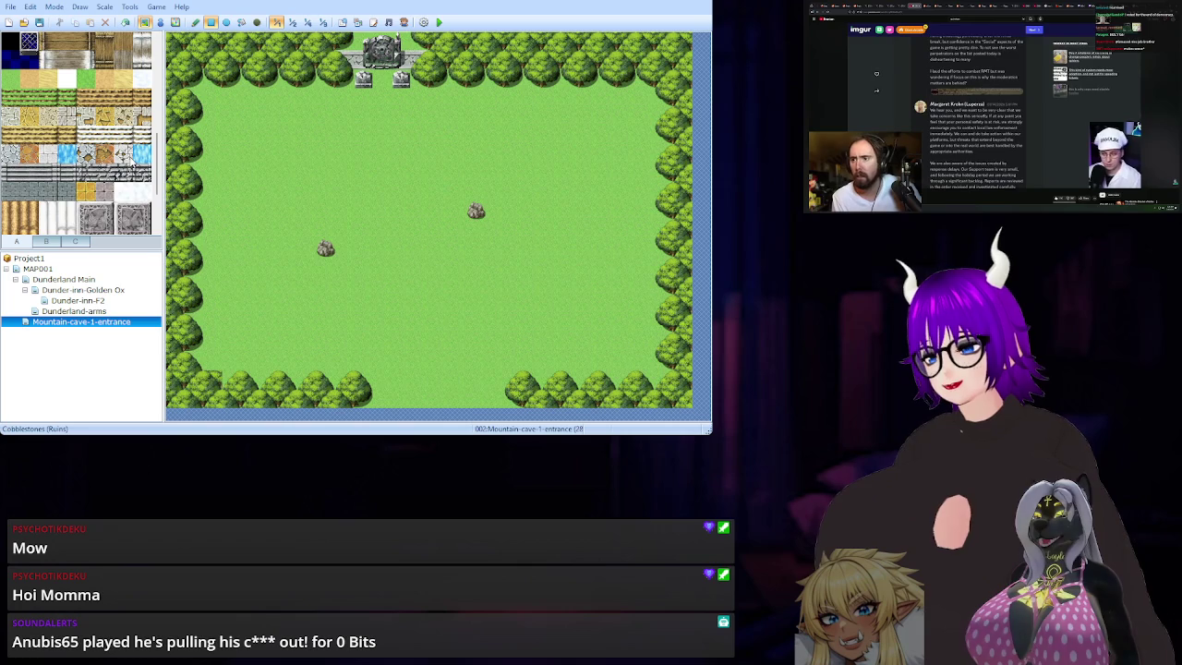
scroll(129, 157, down, 8)
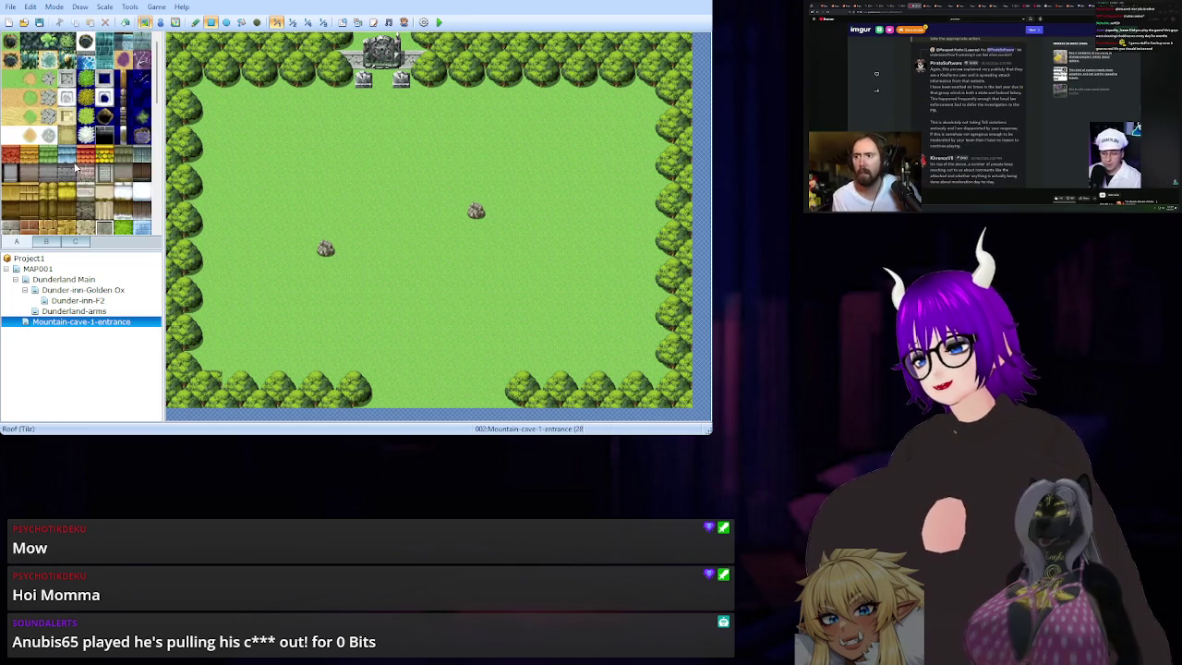
click(58, 242)
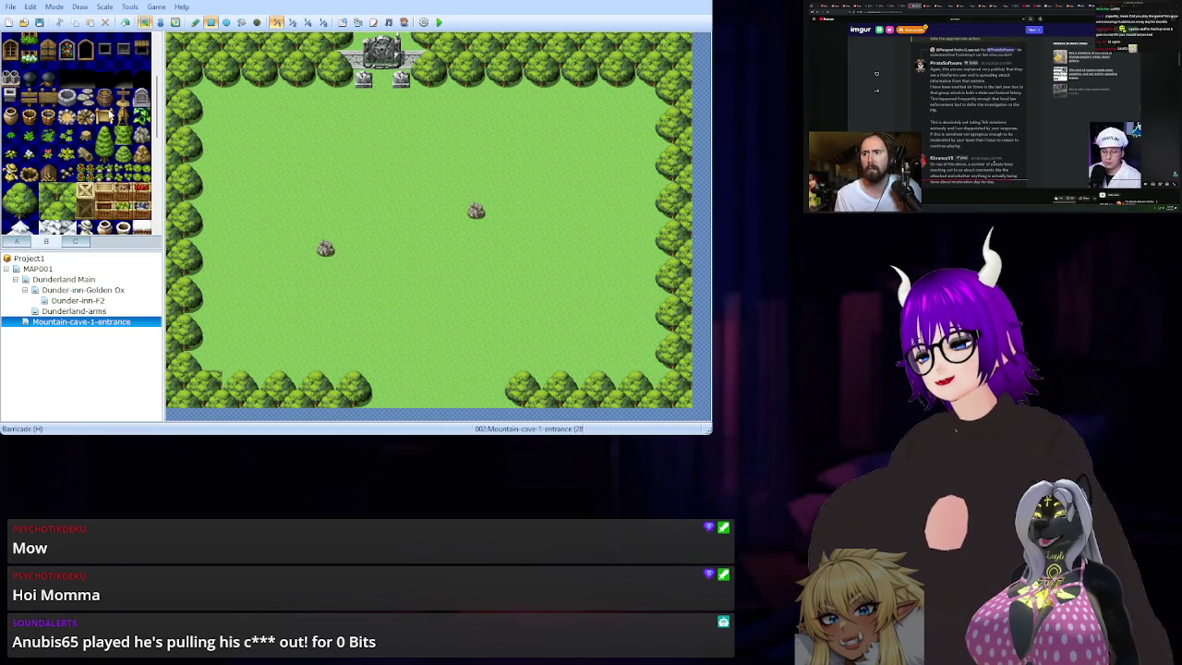
scroll(109, 120, down, 5)
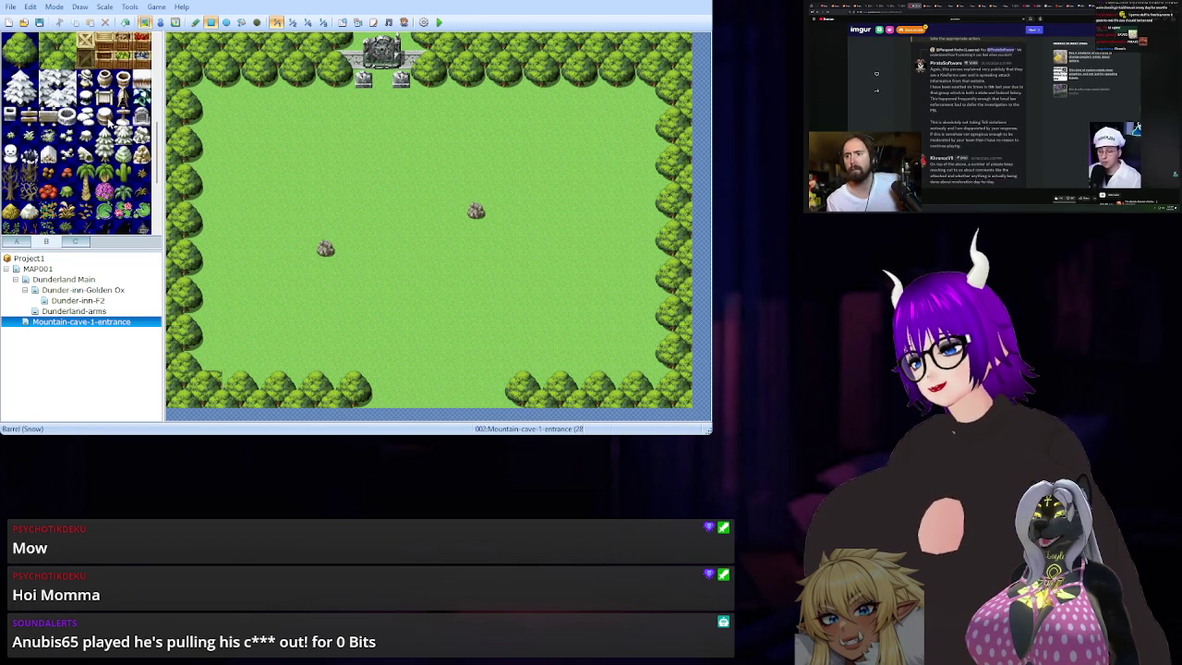
scroll(109, 120, down, 4)
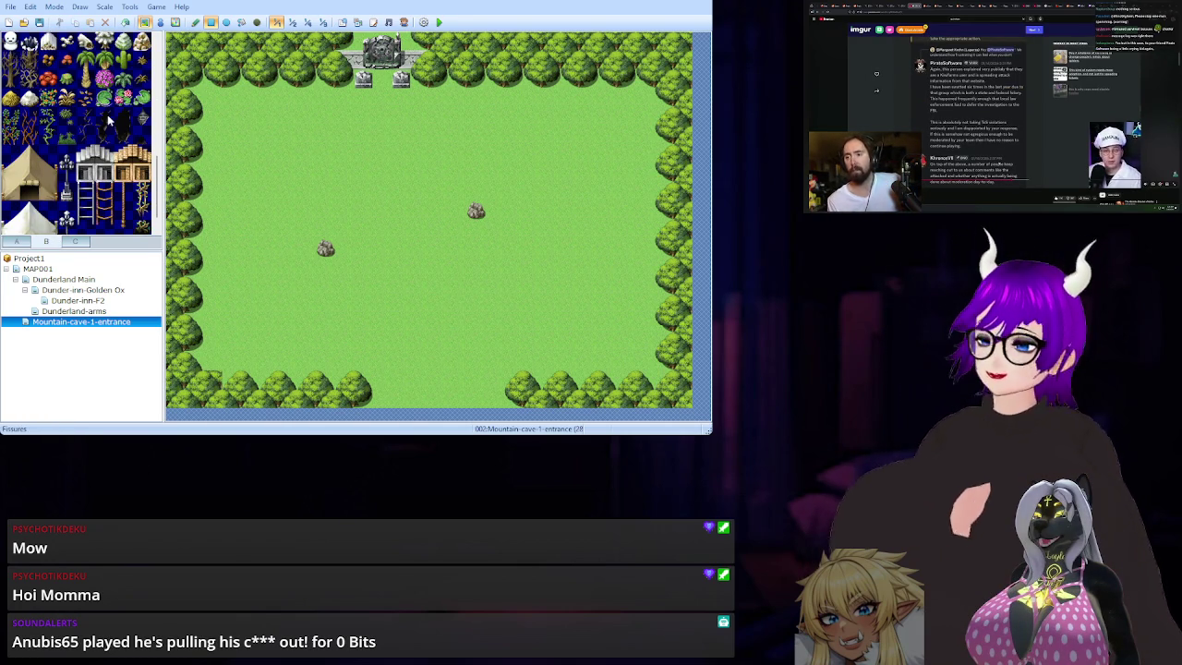
scroll(109, 120, up, 3)
click(78, 242)
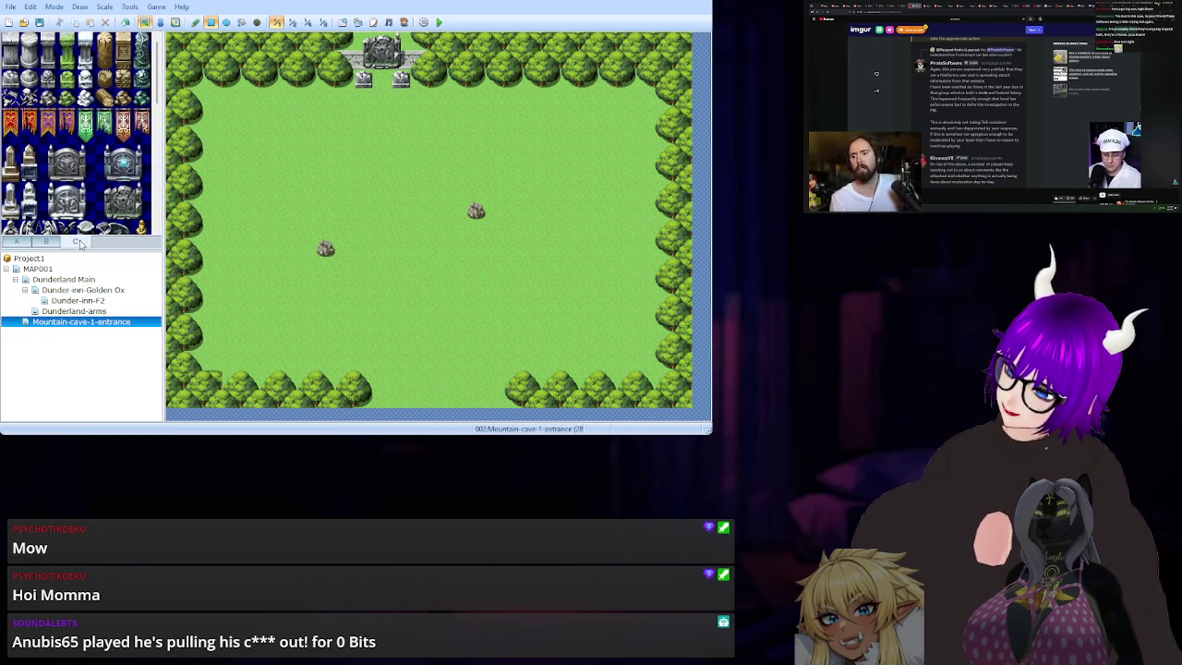
scroll(83, 103, down, 3)
scroll(83, 103, down, 3)
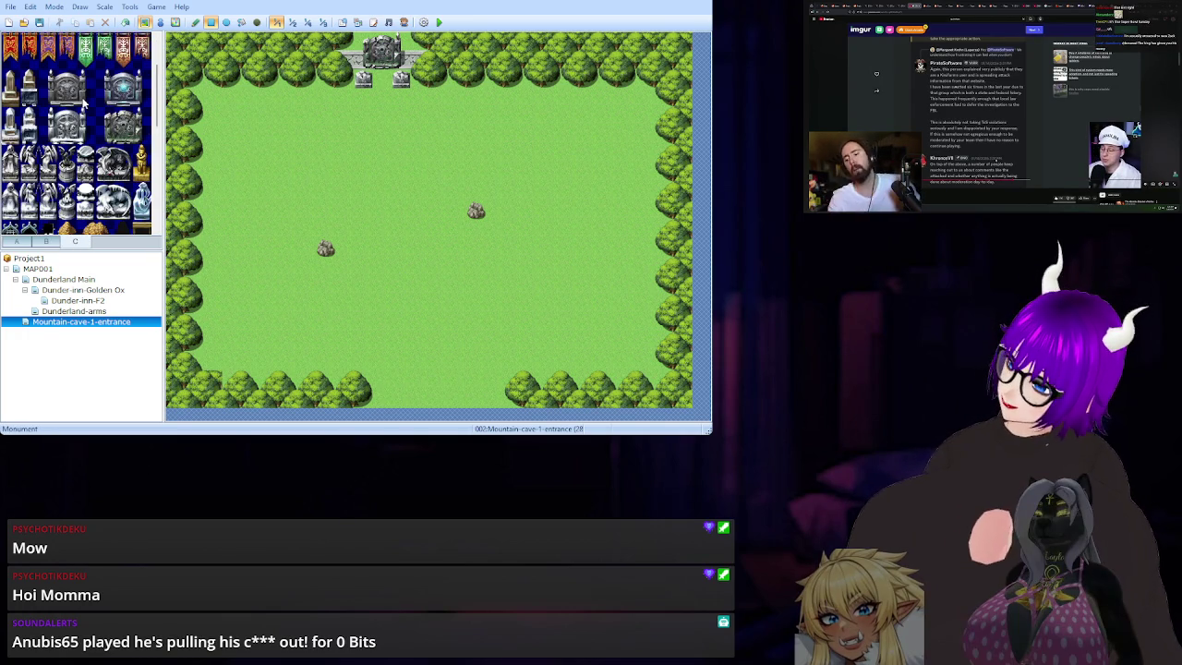
scroll(83, 103, down, 3)
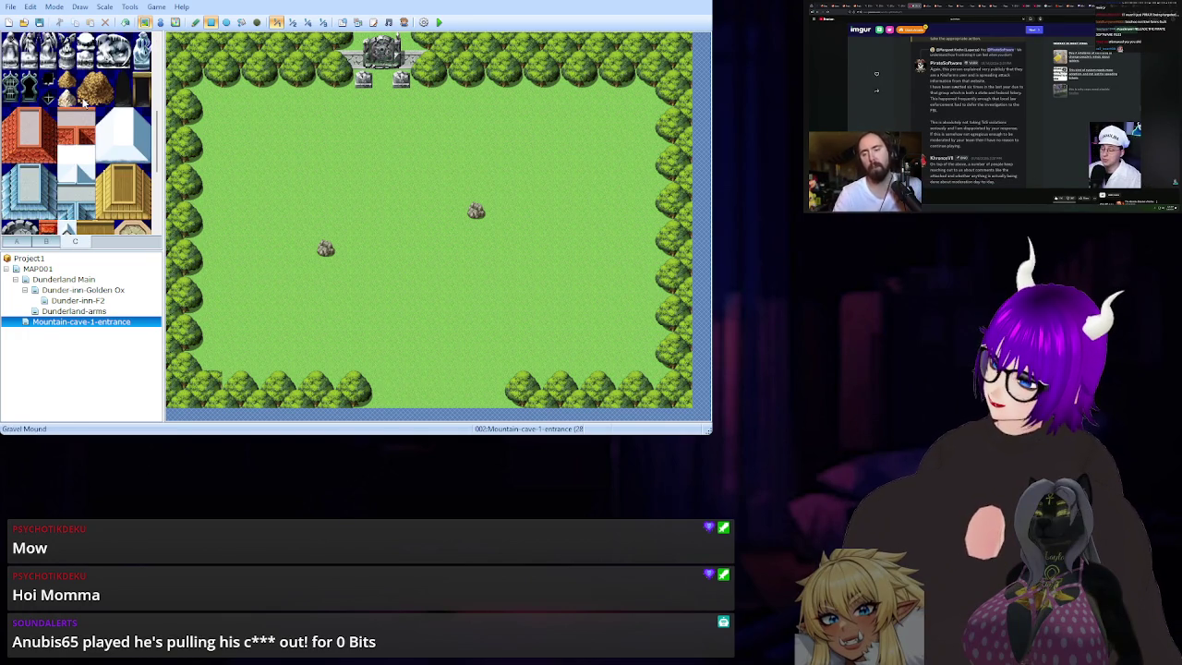
scroll(92, 130, up, 6)
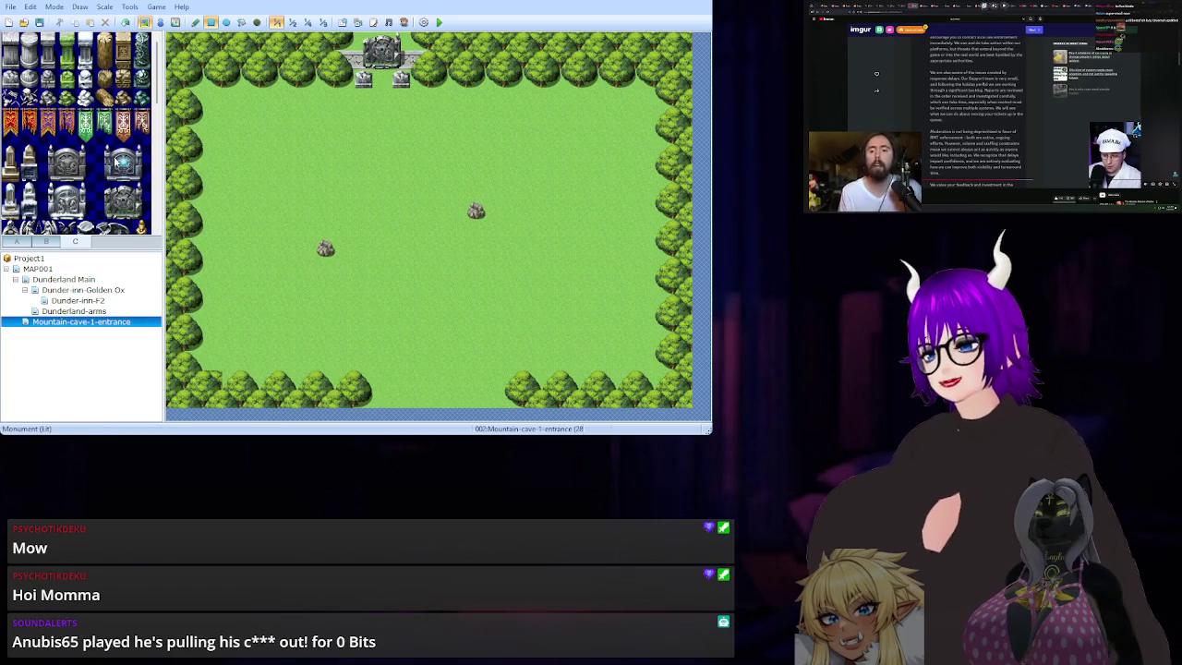
scroll(122, 111, down, 4)
scroll(122, 138, down, 5)
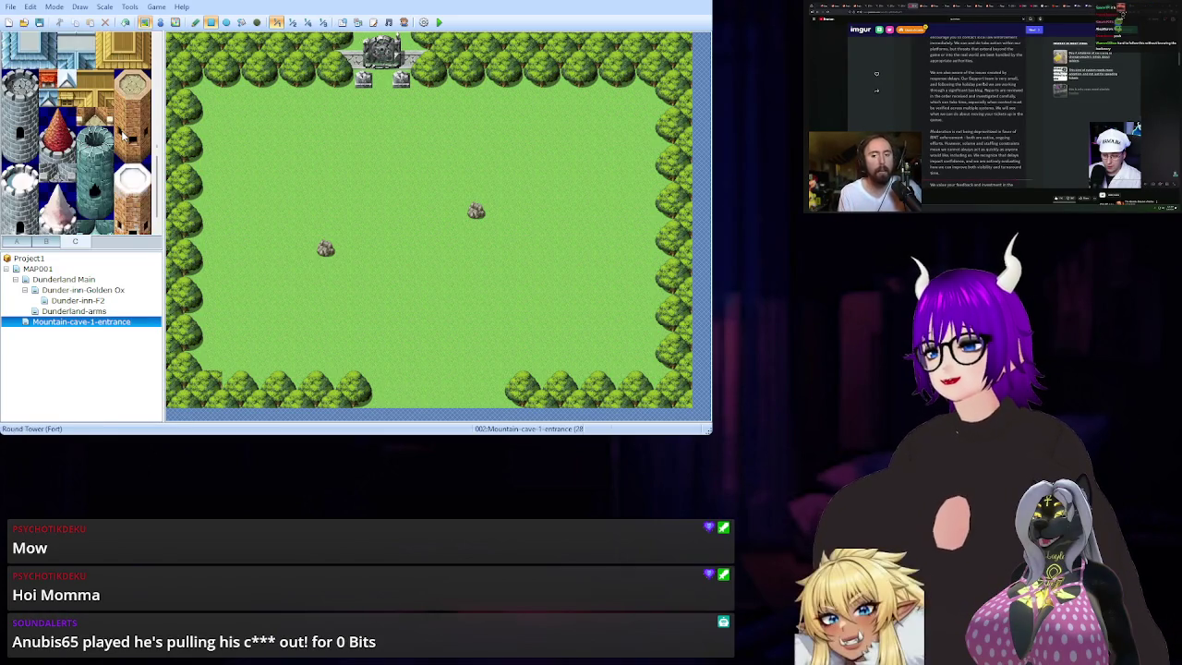
click(46, 241)
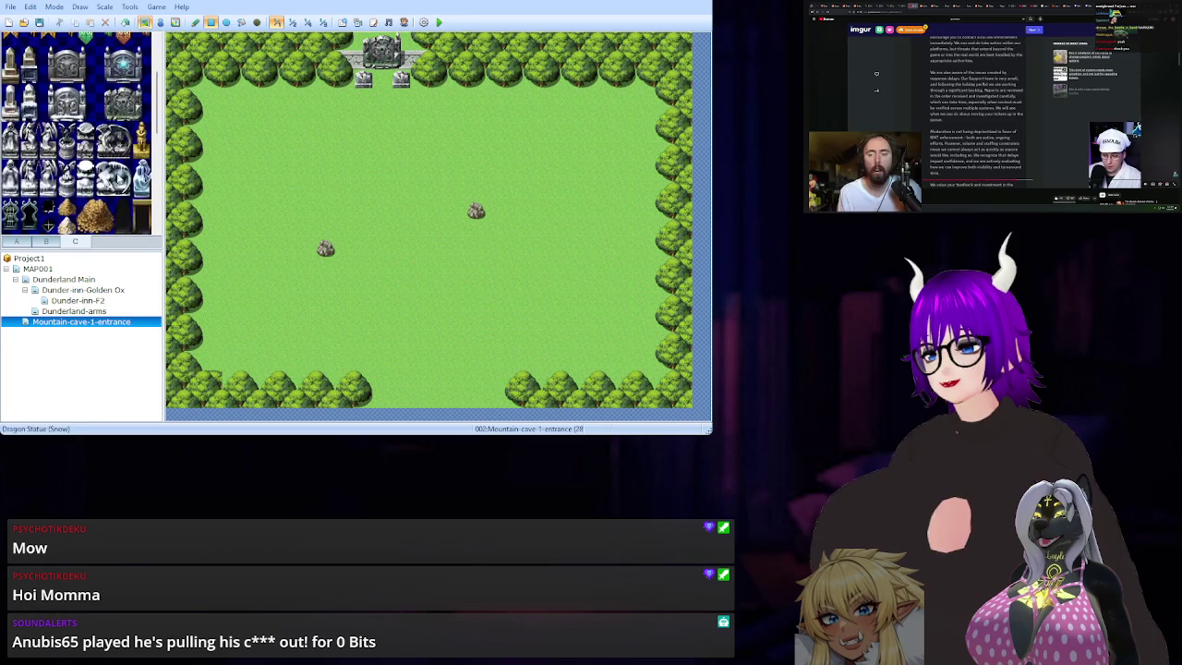
scroll(125, 161, down, 10)
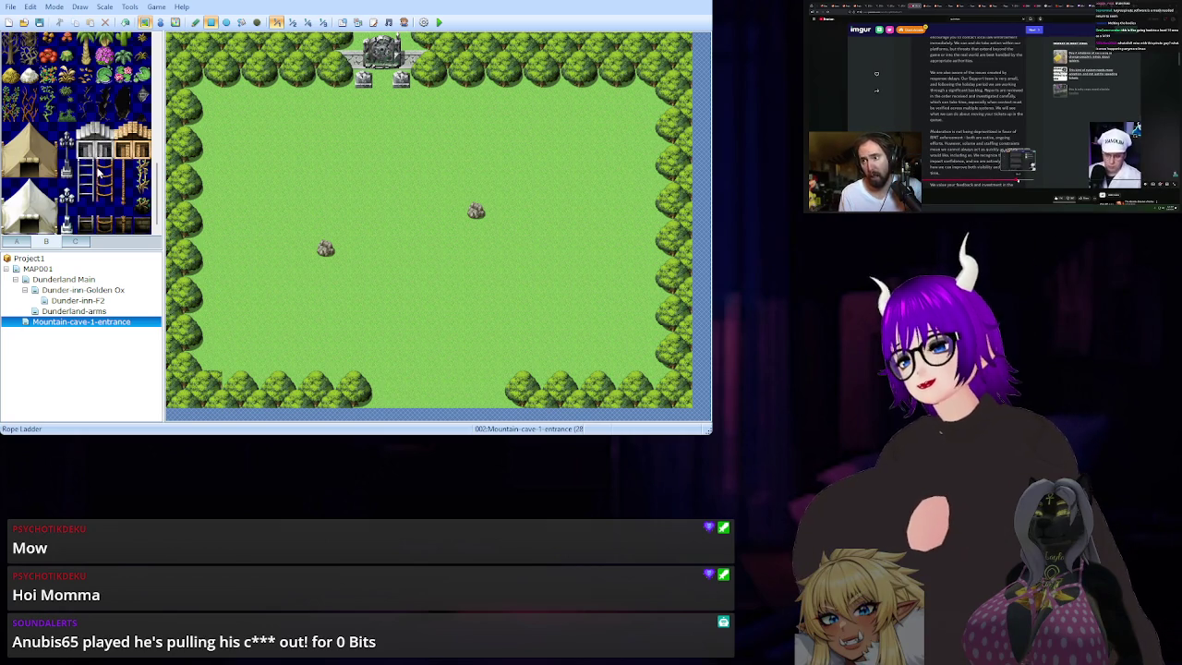
scroll(97, 174, up, 3)
scroll(83, 185, up, 3)
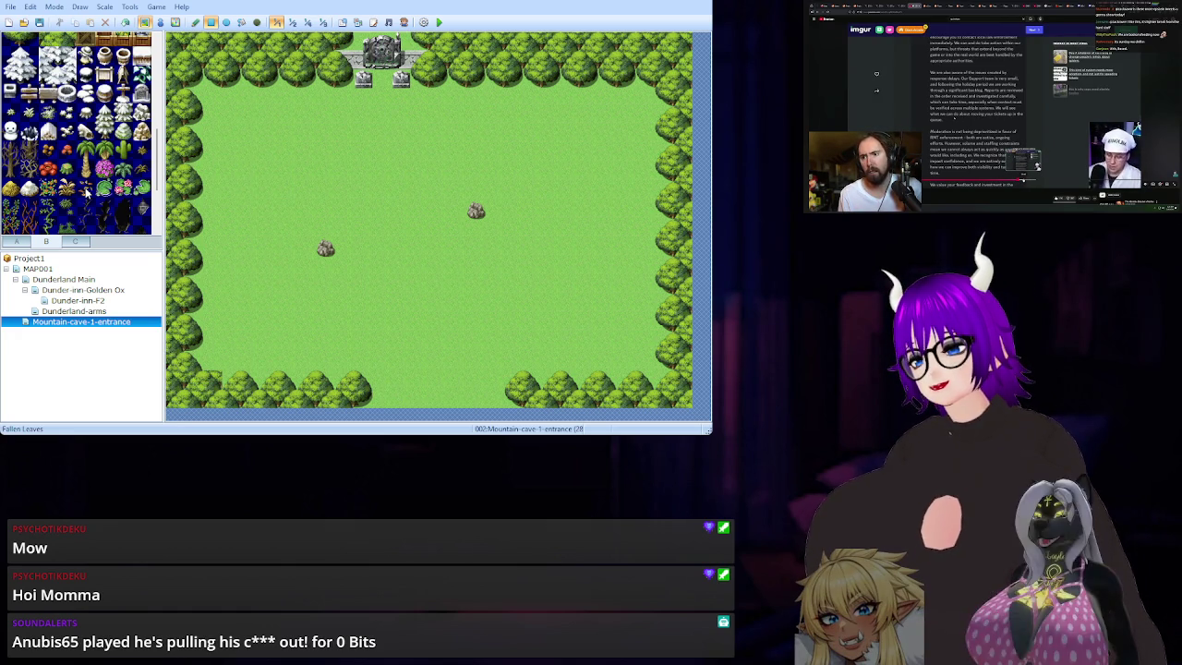
click(85, 189)
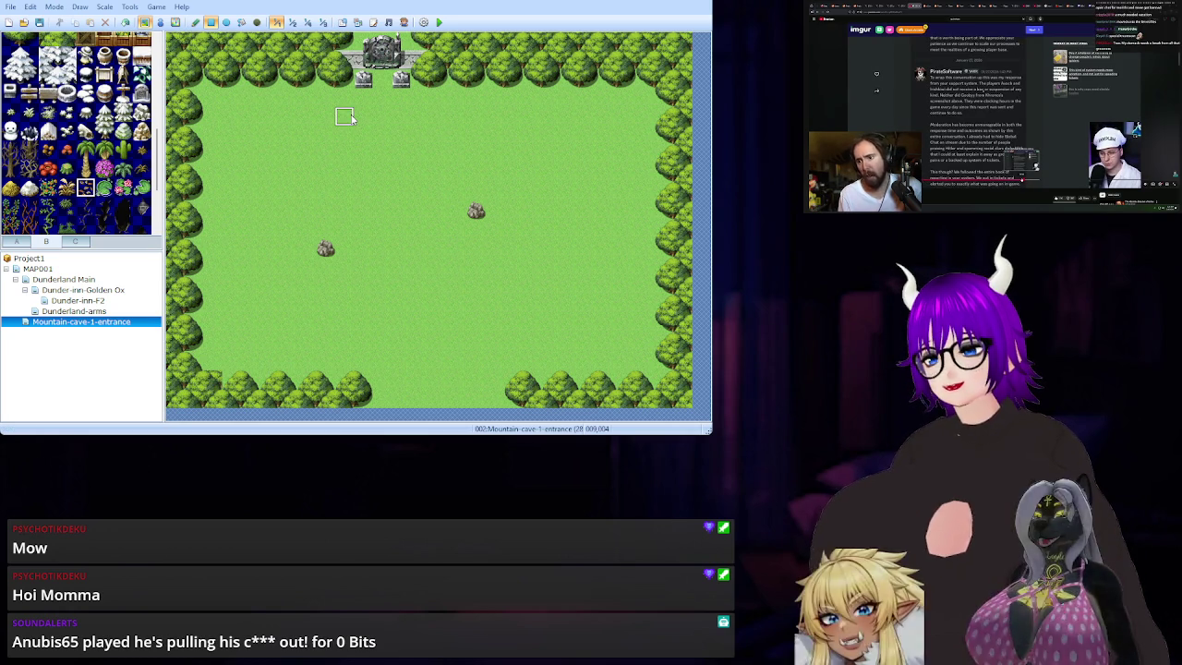
Fill the bottom treeline gap, then try a grass tuft there with the Pencil and undo it.
click(381, 397)
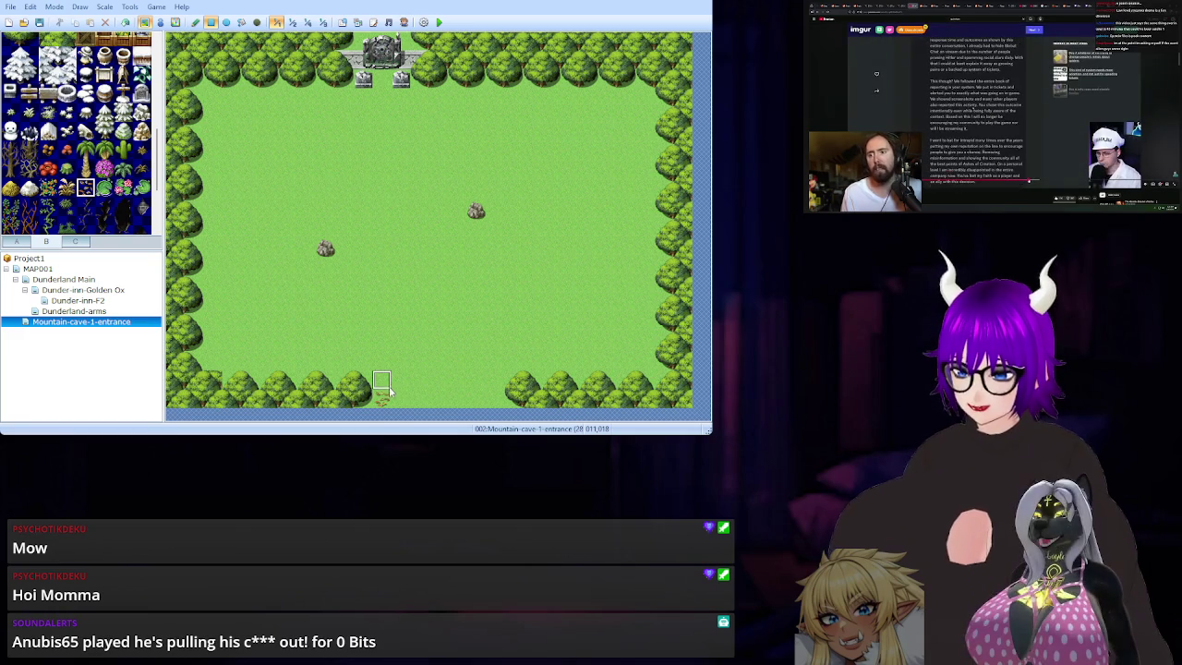
click(196, 23)
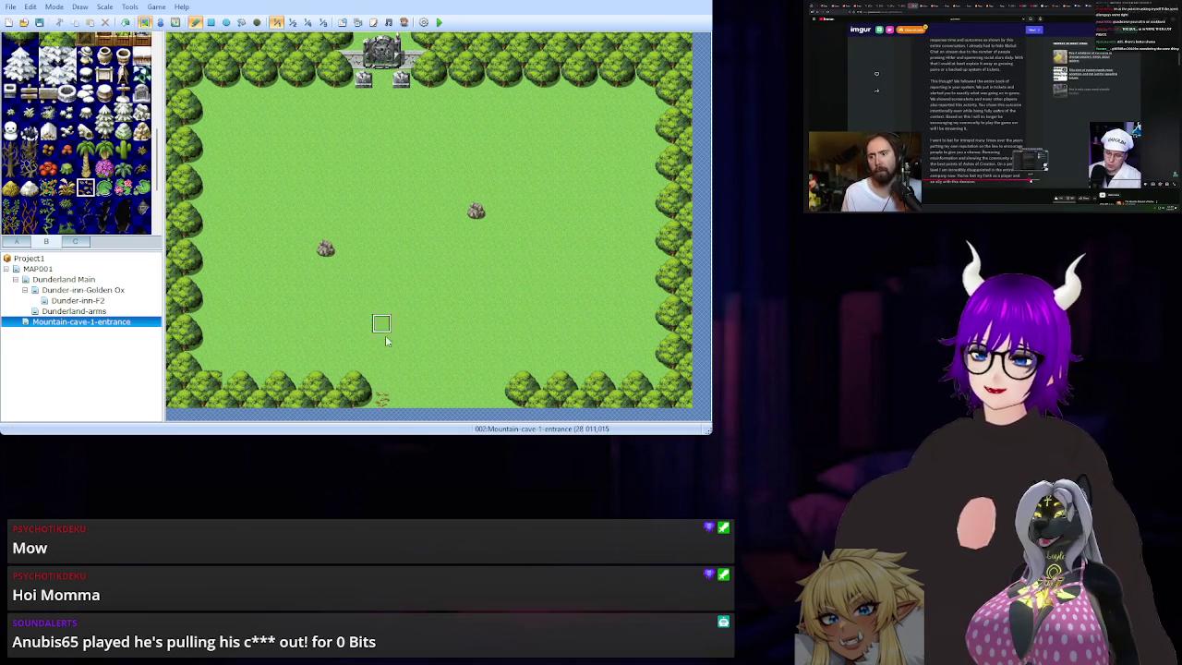
click(404, 395)
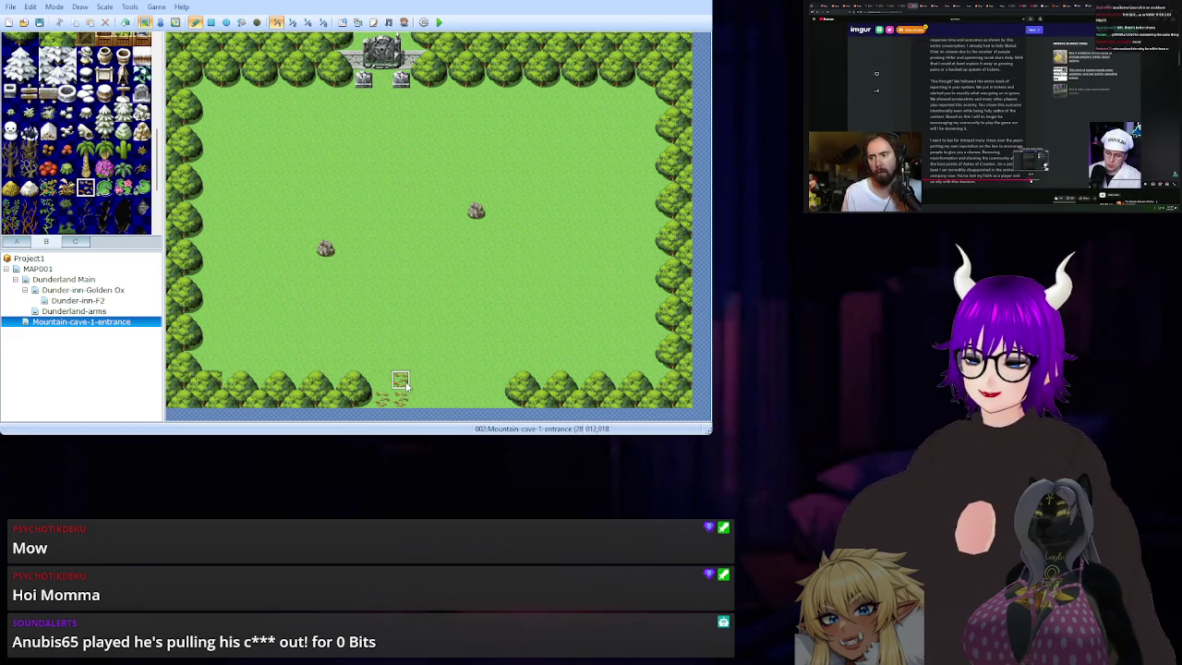
key(ctrl+z)
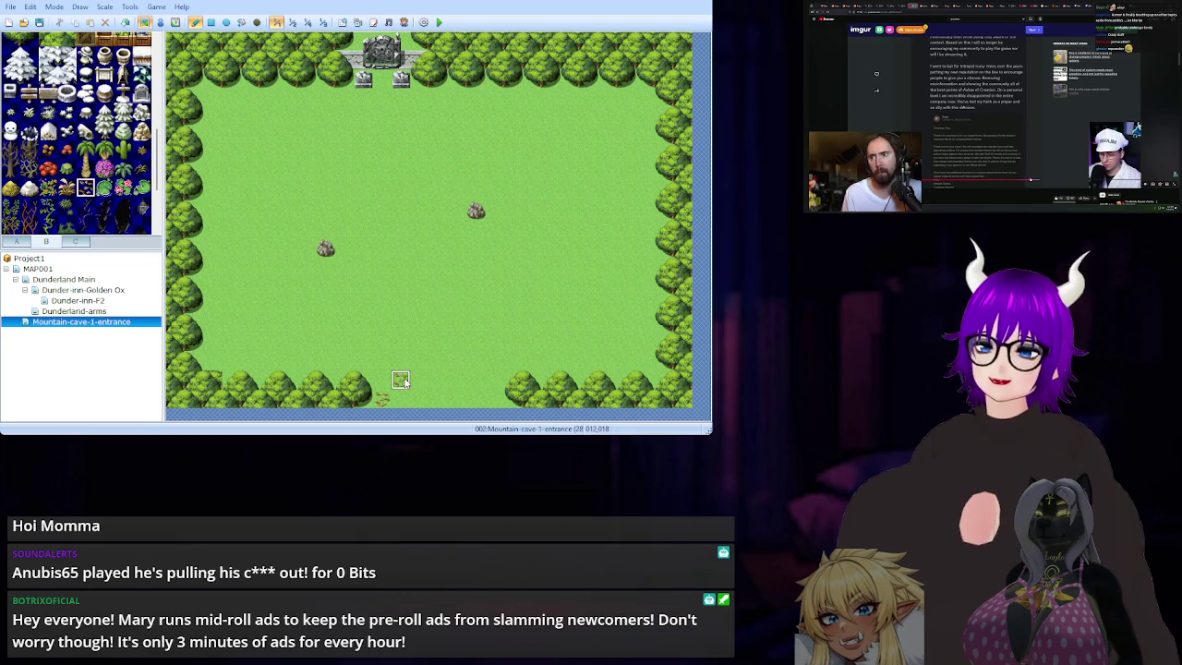
Add grass tufts across the lower field near the bottom trees.
click(389, 369)
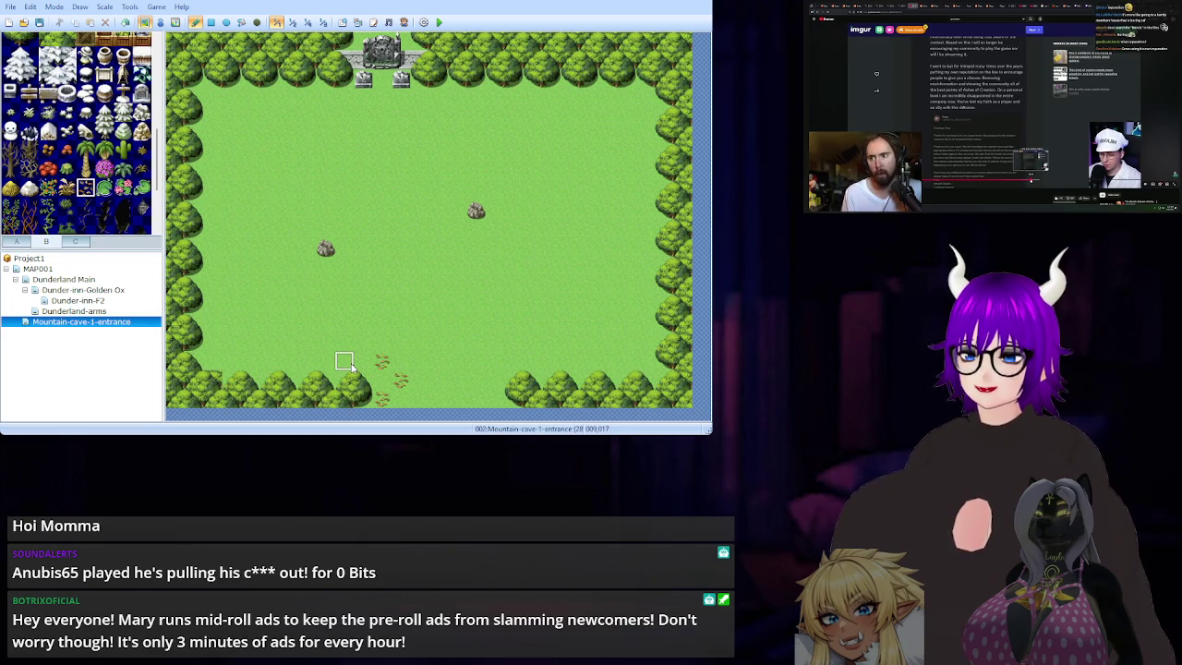
click(350, 367)
click(333, 367)
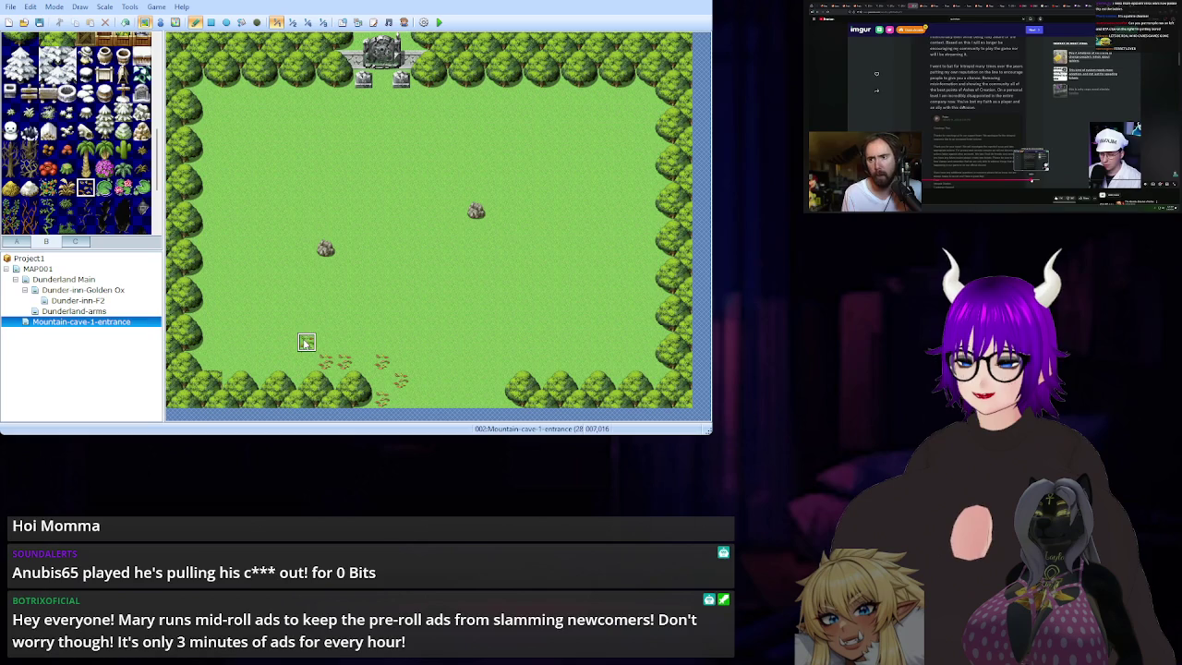
click(251, 324)
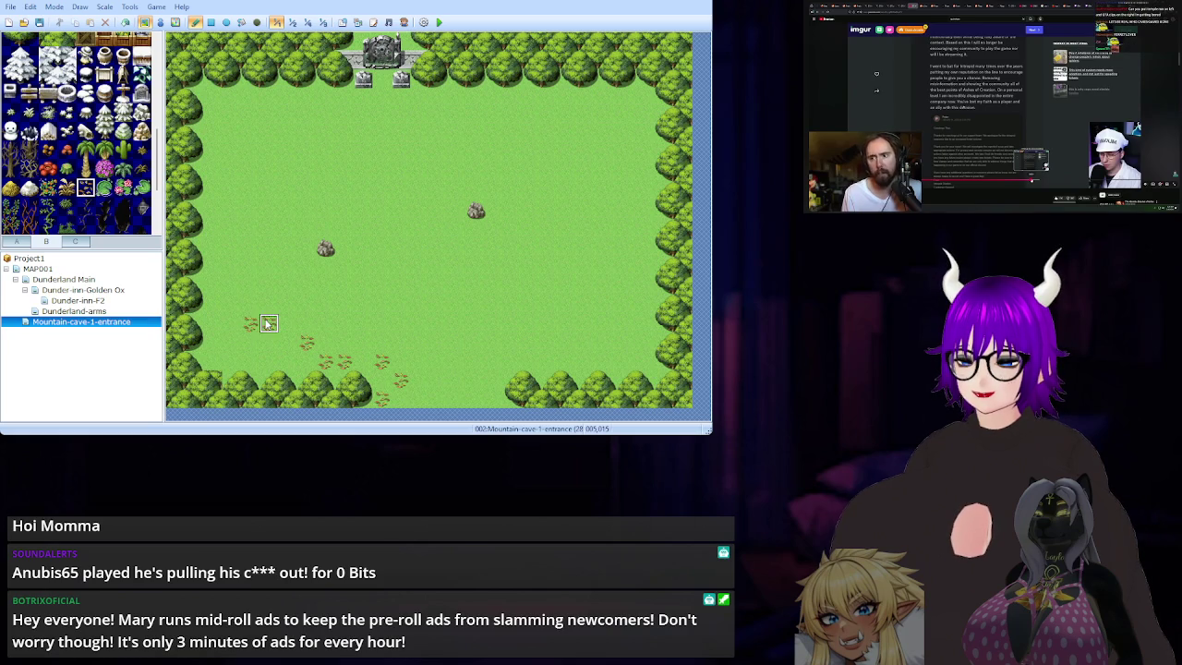
Scatter grass tufts up the left side and across the upper field.
click(251, 229)
click(251, 210)
click(288, 173)
click(306, 173)
click(325, 172)
click(399, 155)
click(457, 136)
click(473, 154)
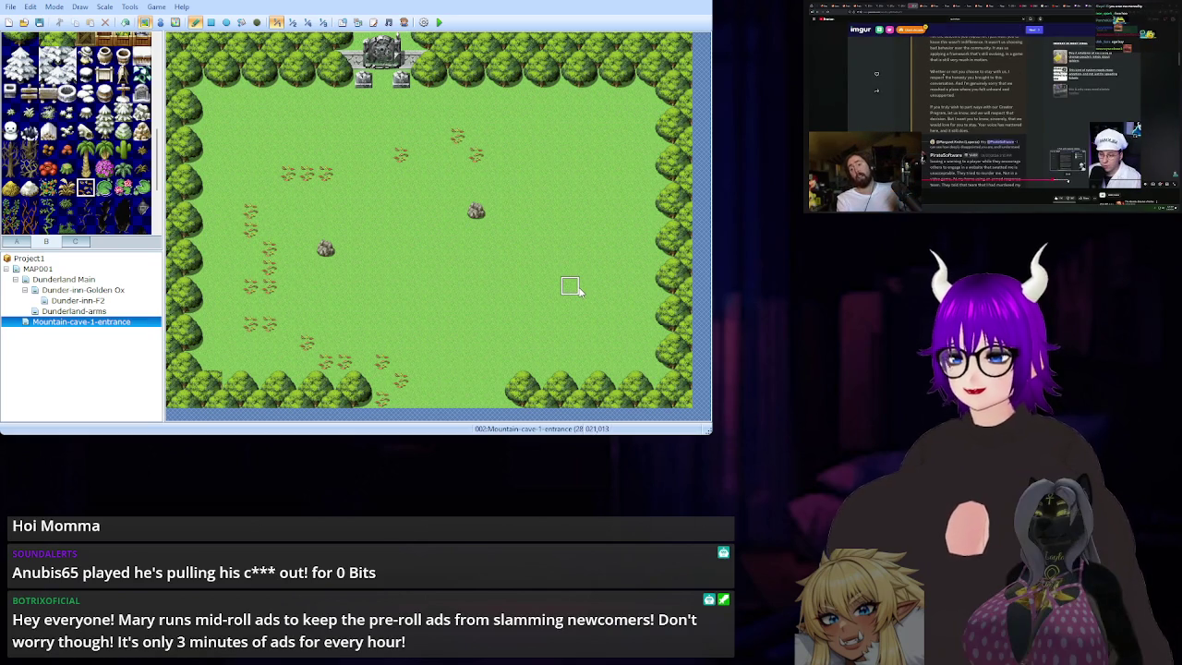
Undo the scattered grass tufts with two Ctrl+Z presses.
key(ctrl+z)
key(ctrl+z)
key(ctrl+z)
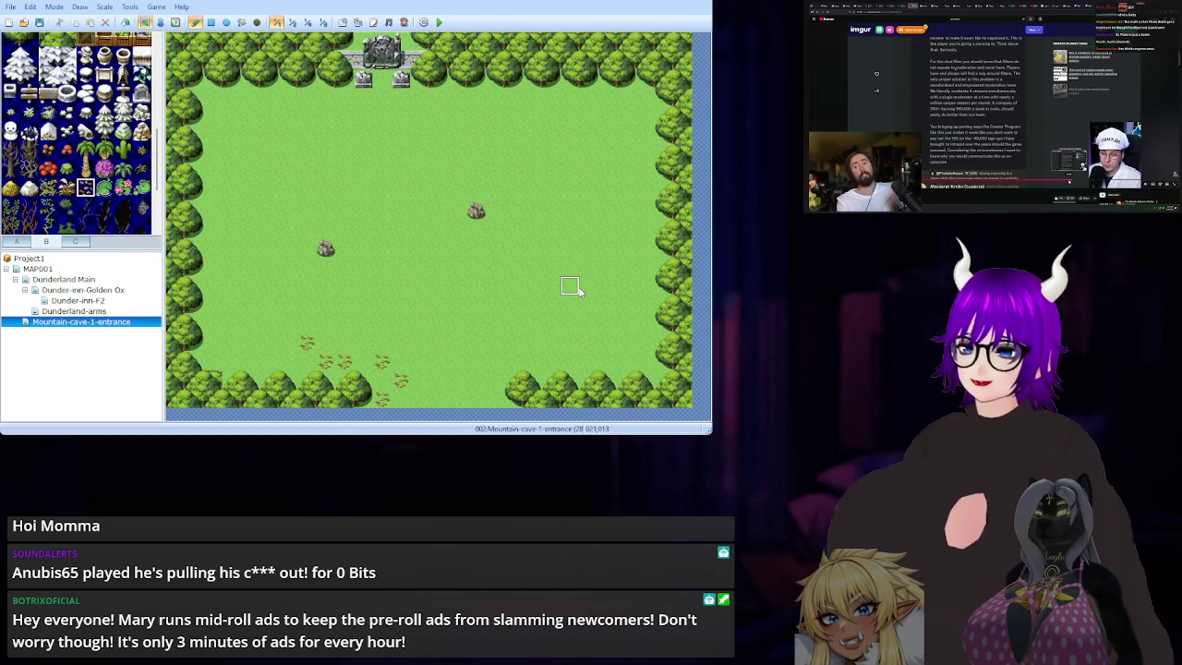
key(ctrl+z)
key(ctrl+z)
key(ctrl+z)
key(ctrl+z)
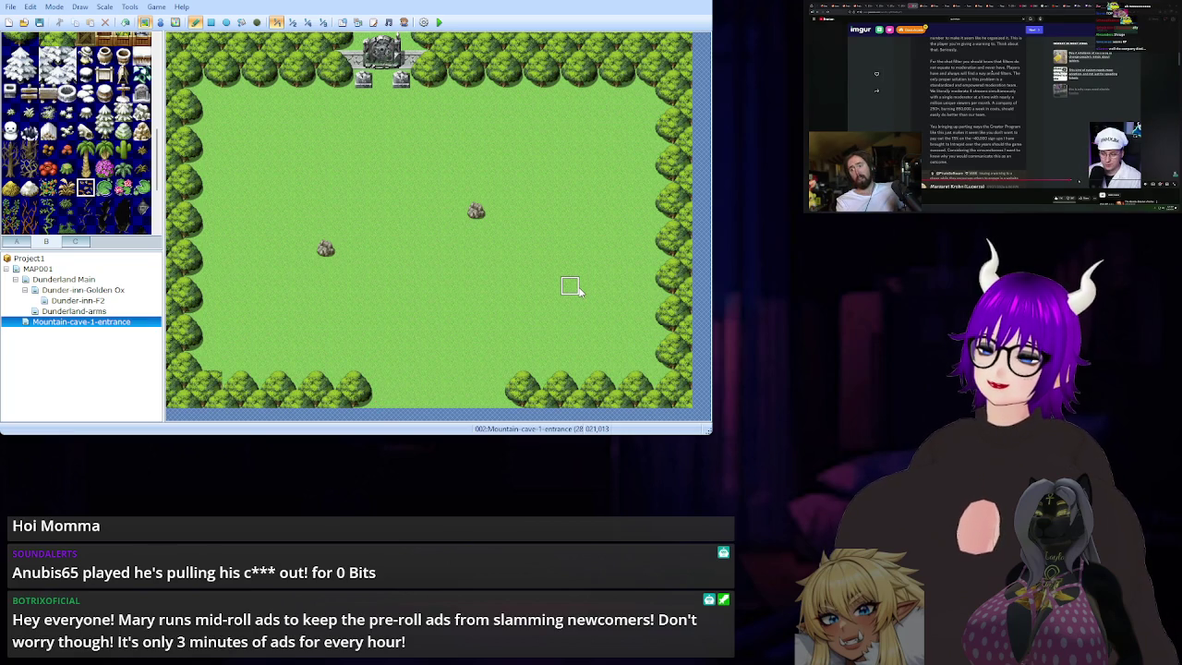
Paint a row of tufts along the top edge and a column down the left edge.
drag(214, 98, 343, 100)
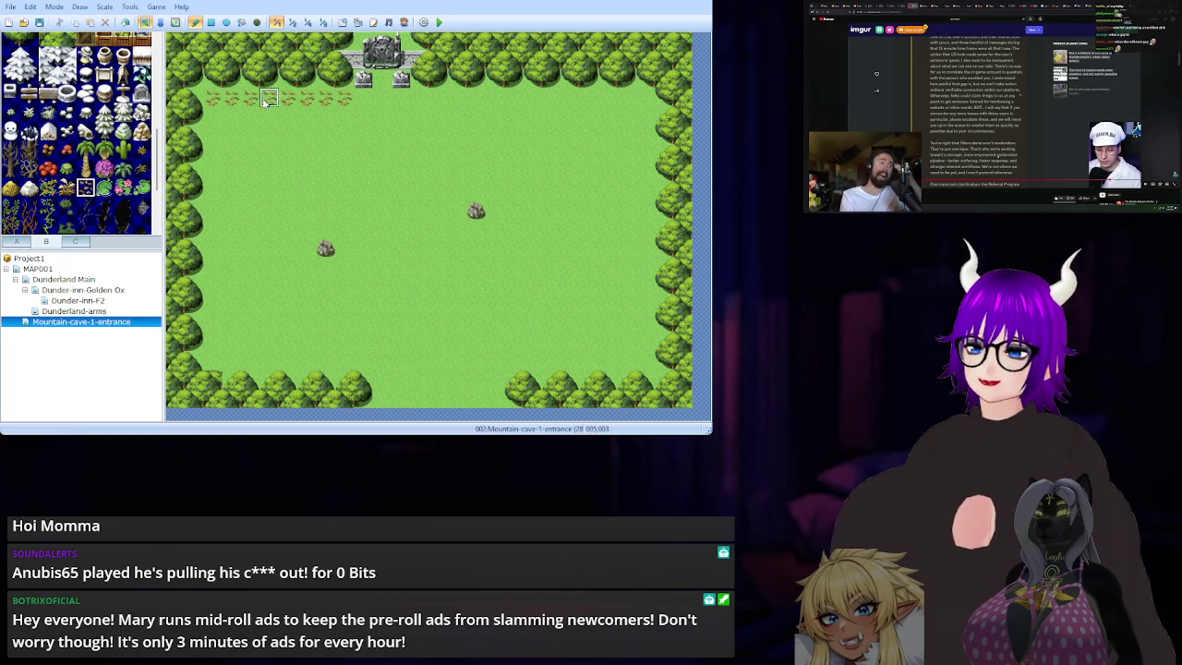
mouse_move(219, 155)
mouse_down()
mouse_move(221, 365)
mouse_move(367, 360)
mouse_up()
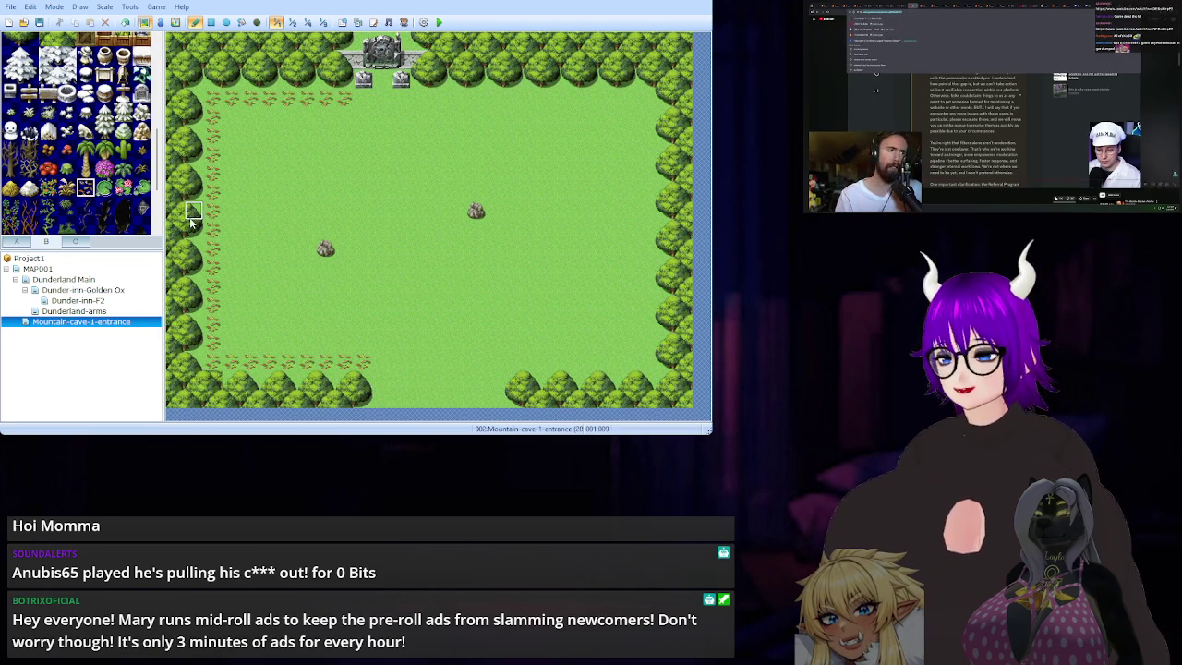
scroll(28, 173, up, 3)
click(28, 171)
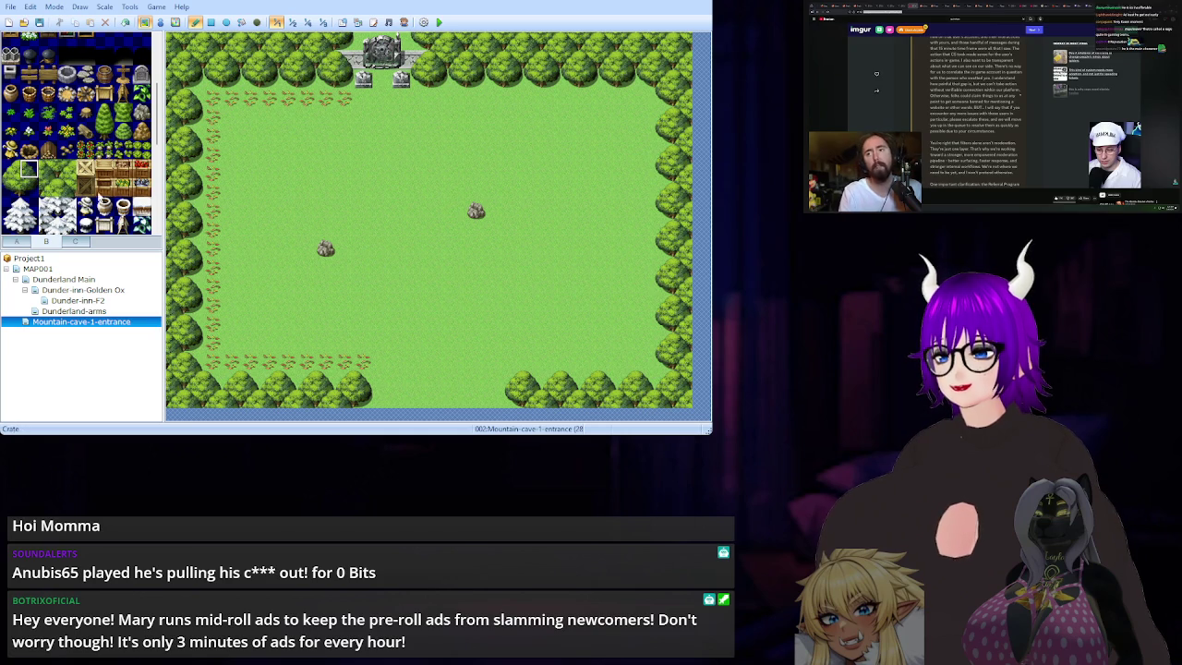
scroll(85, 219, down, 3)
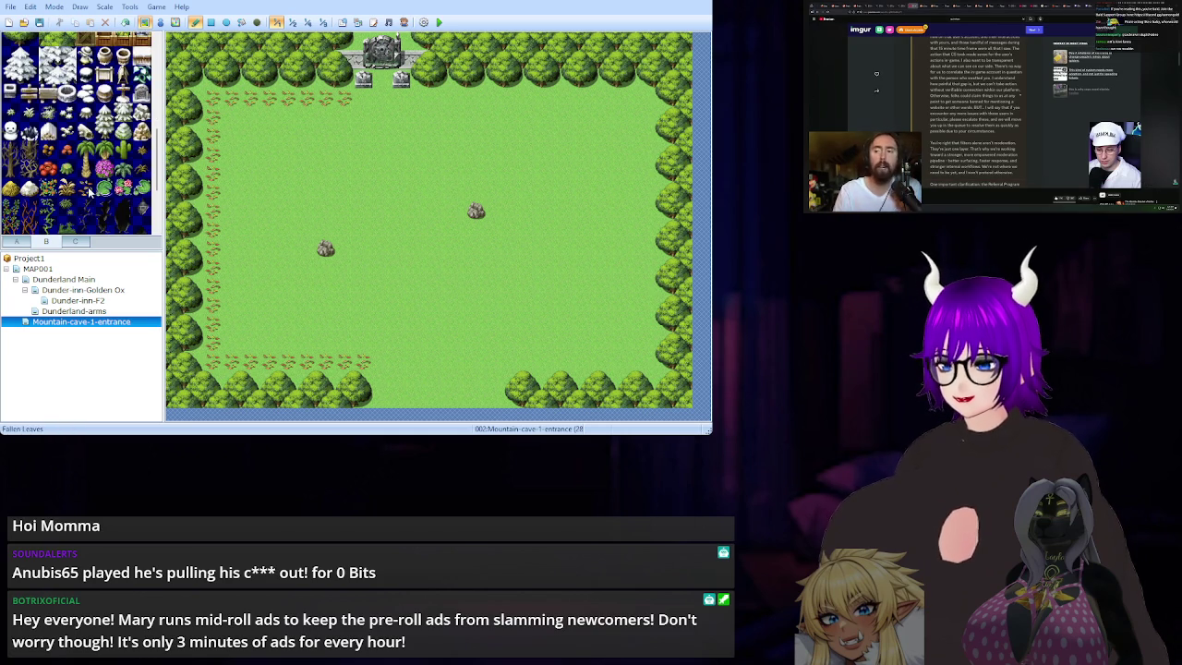
Run Fallen Leaves tiles along the bottom, right and top-right edges, undoing one misplaced row.
click(90, 191)
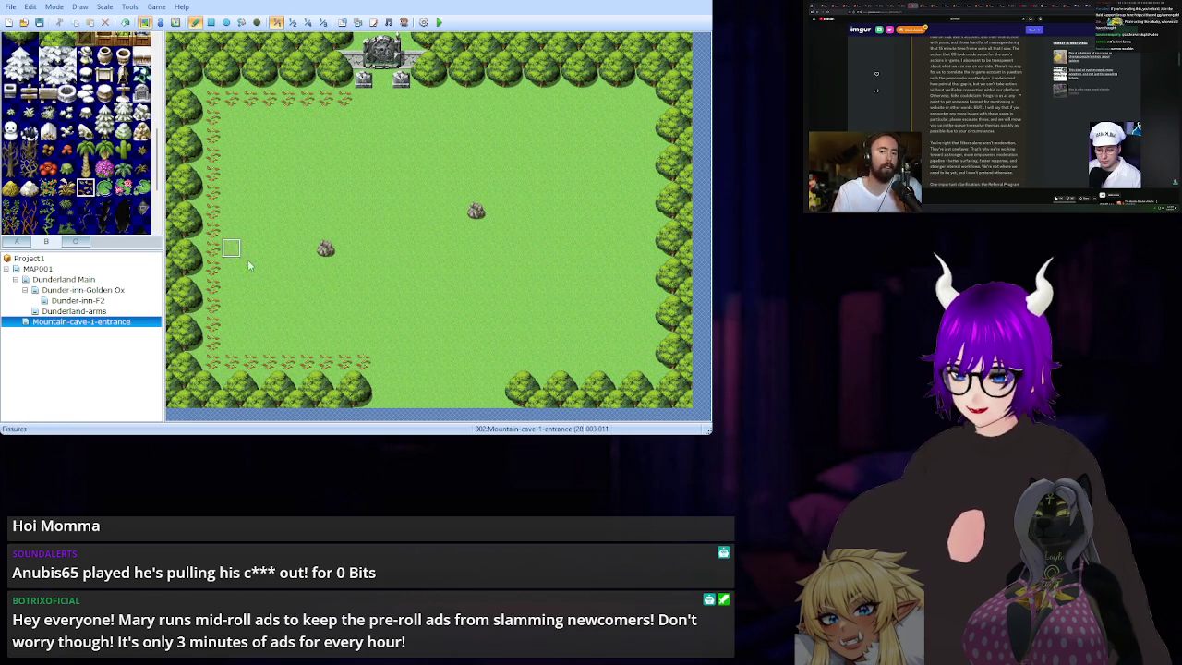
click(378, 393)
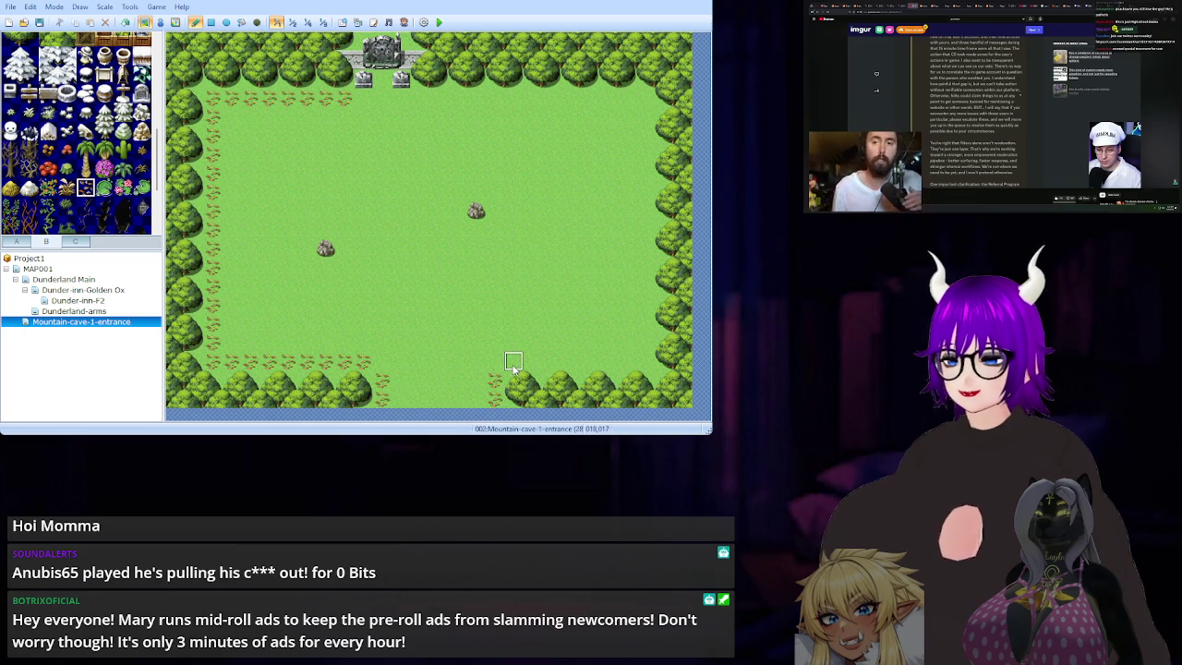
drag(513, 366, 638, 369)
key(ctrl+z)
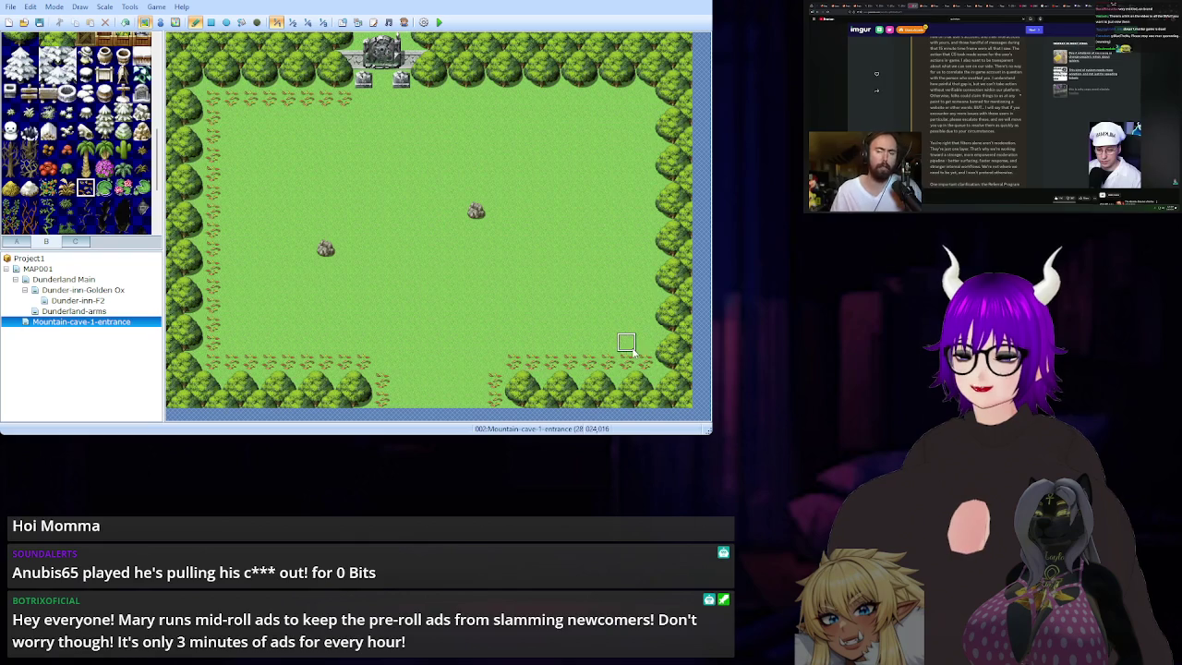
drag(647, 353, 648, 183)
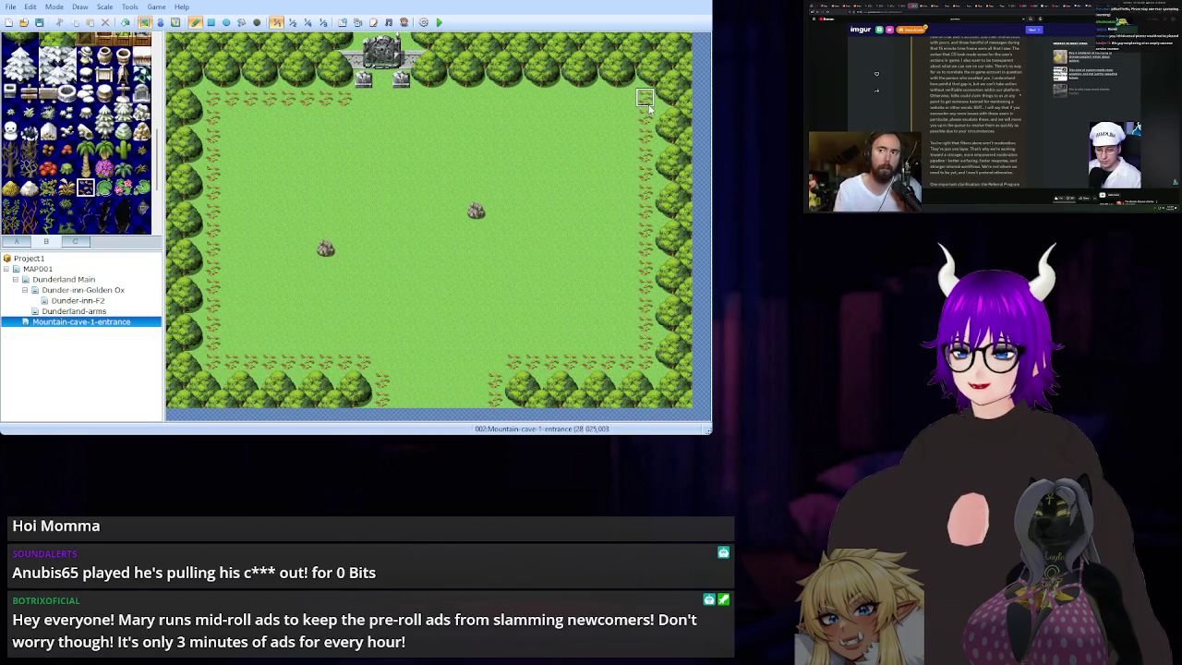
drag(626, 98, 439, 103)
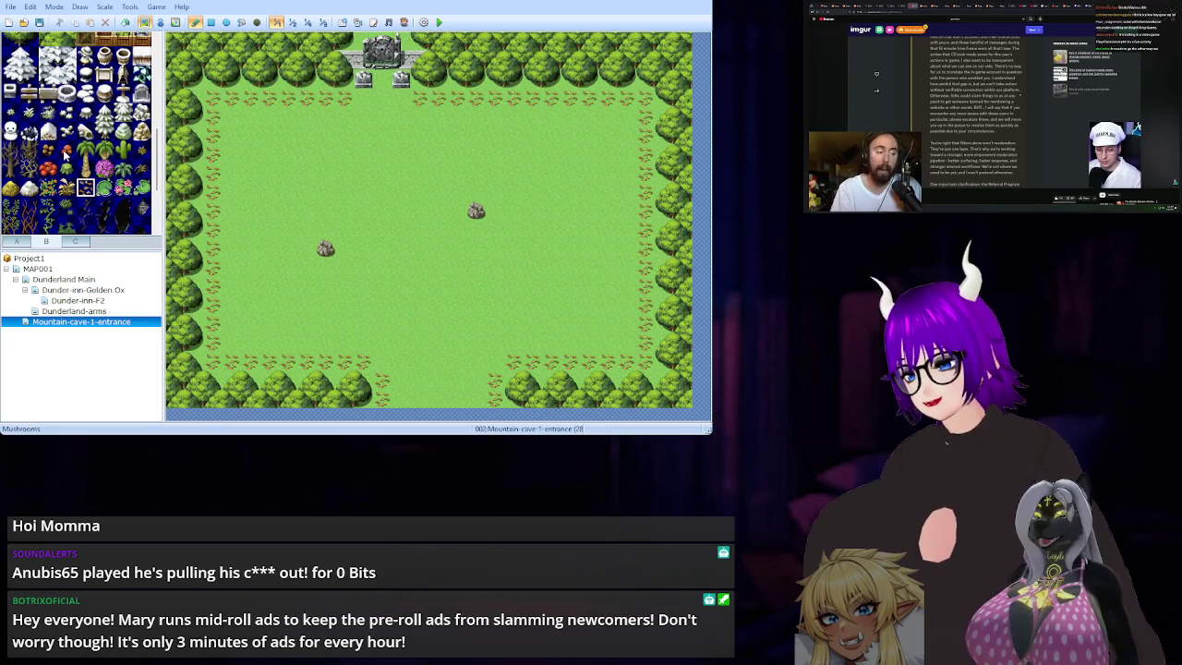
click(67, 151)
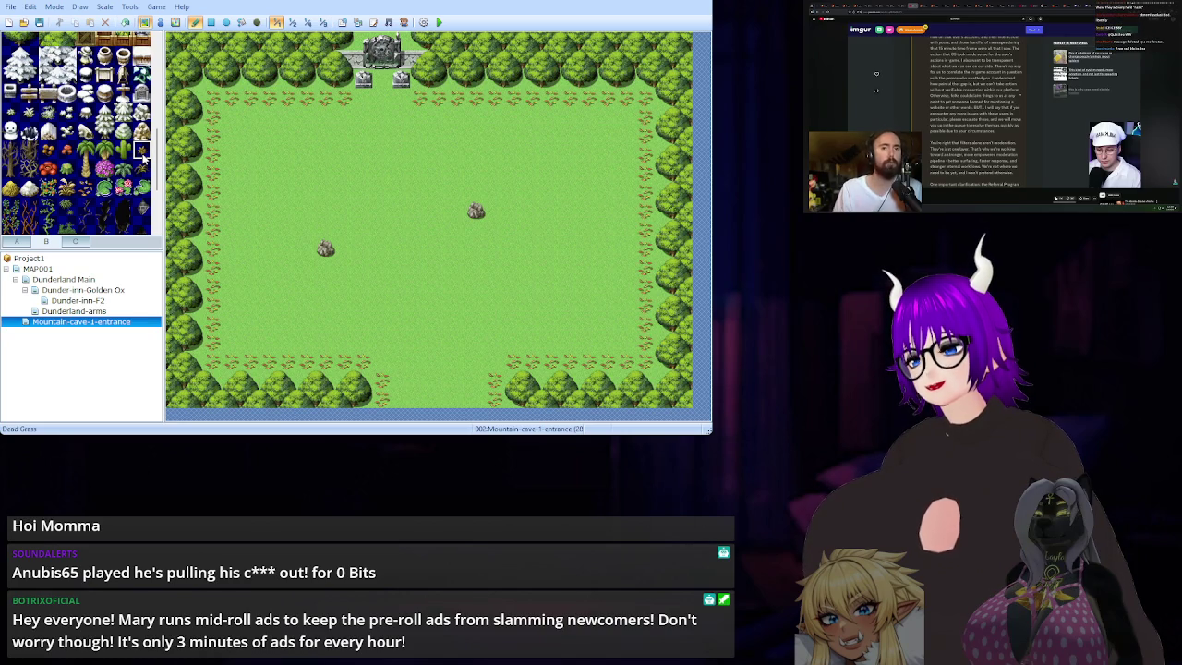
Stamp a Mushrooms plant tile in the field's top-left corner with the Rectangle tool.
click(257, 22)
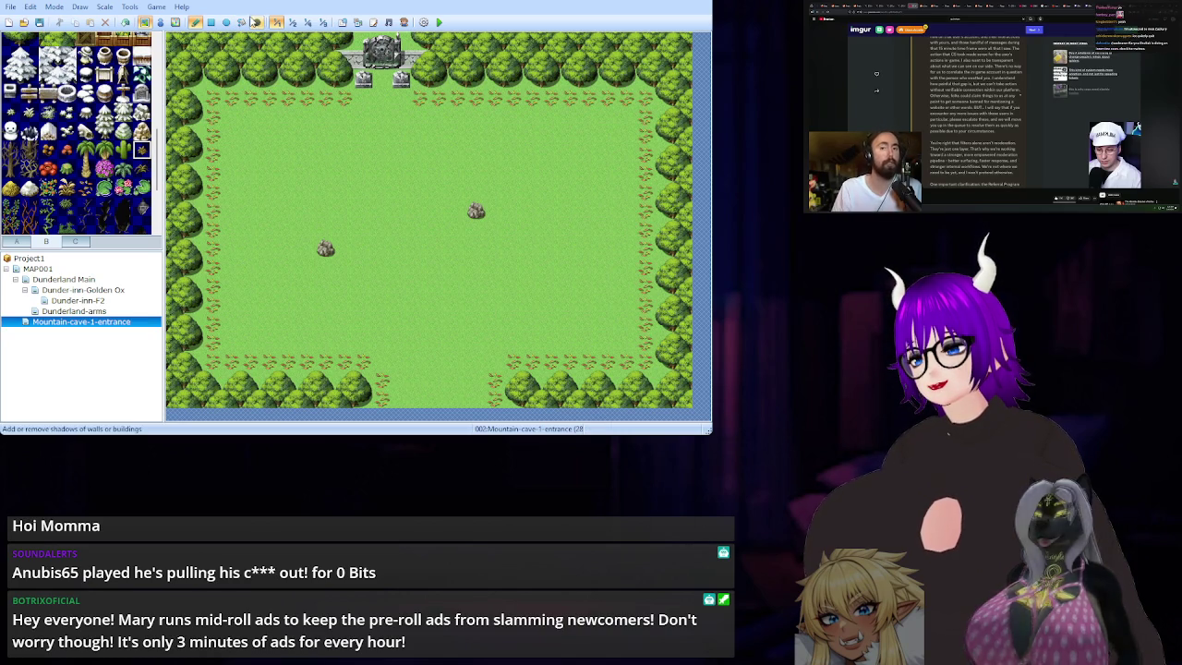
click(230, 125)
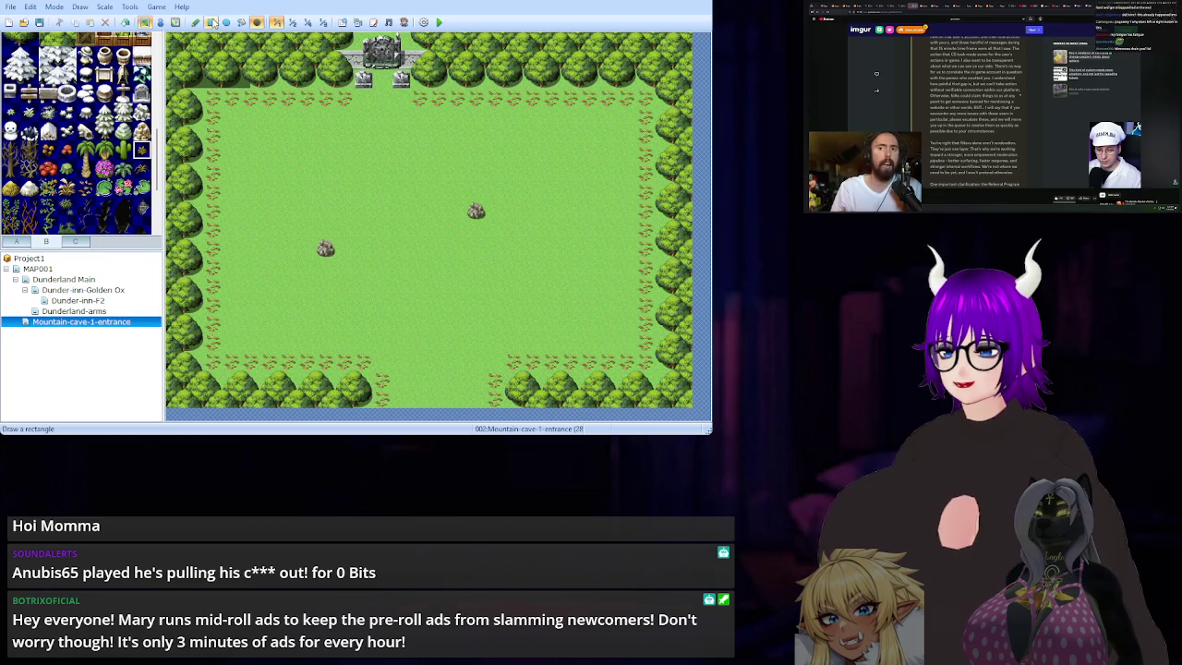
click(260, 24)
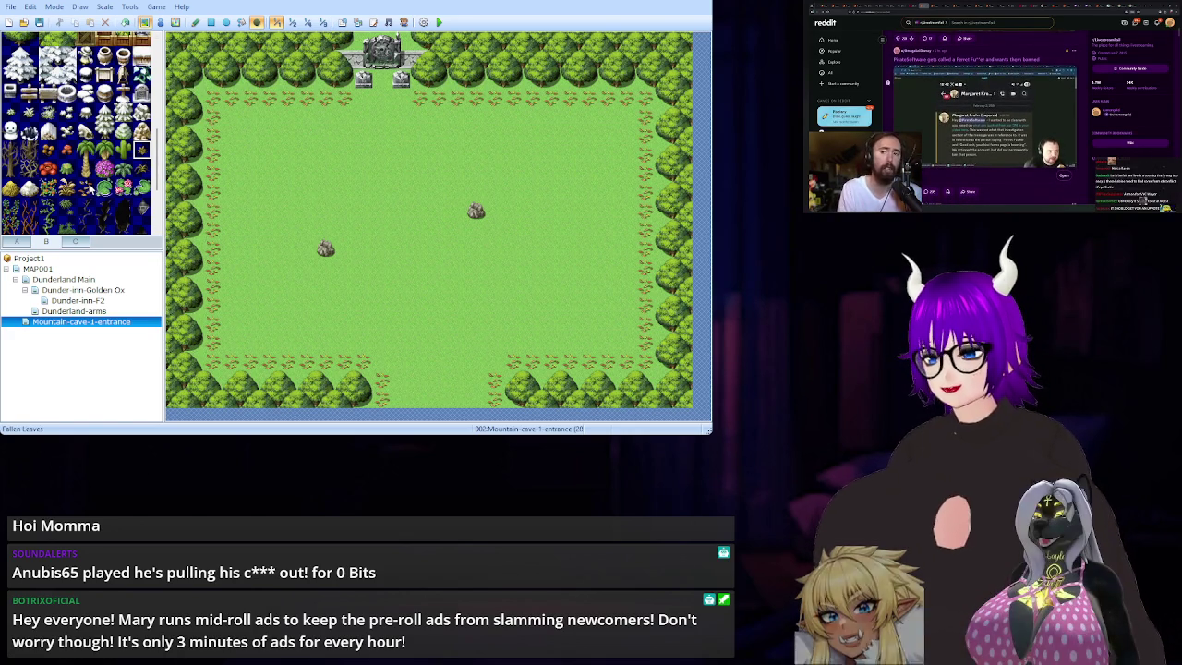
Select the Cobblestones tile from tileset tab B.
scroll(90, 189, up, 5)
scroll(89, 189, up, 1)
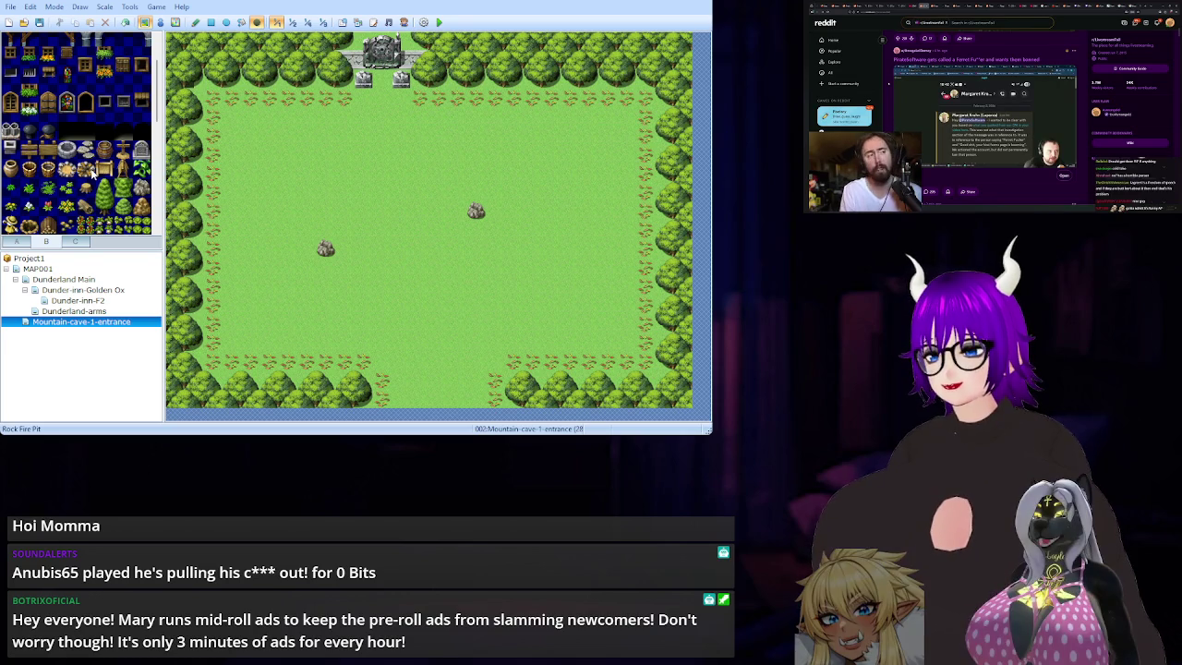
scroll(92, 169, up, 2)
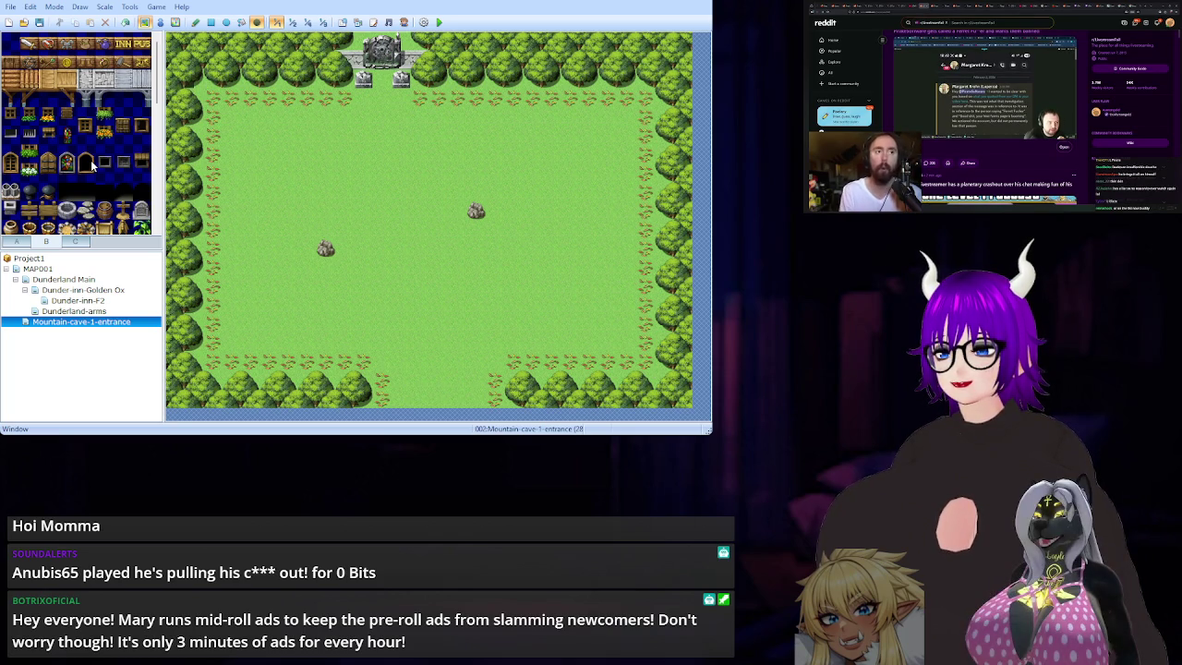
click(51, 242)
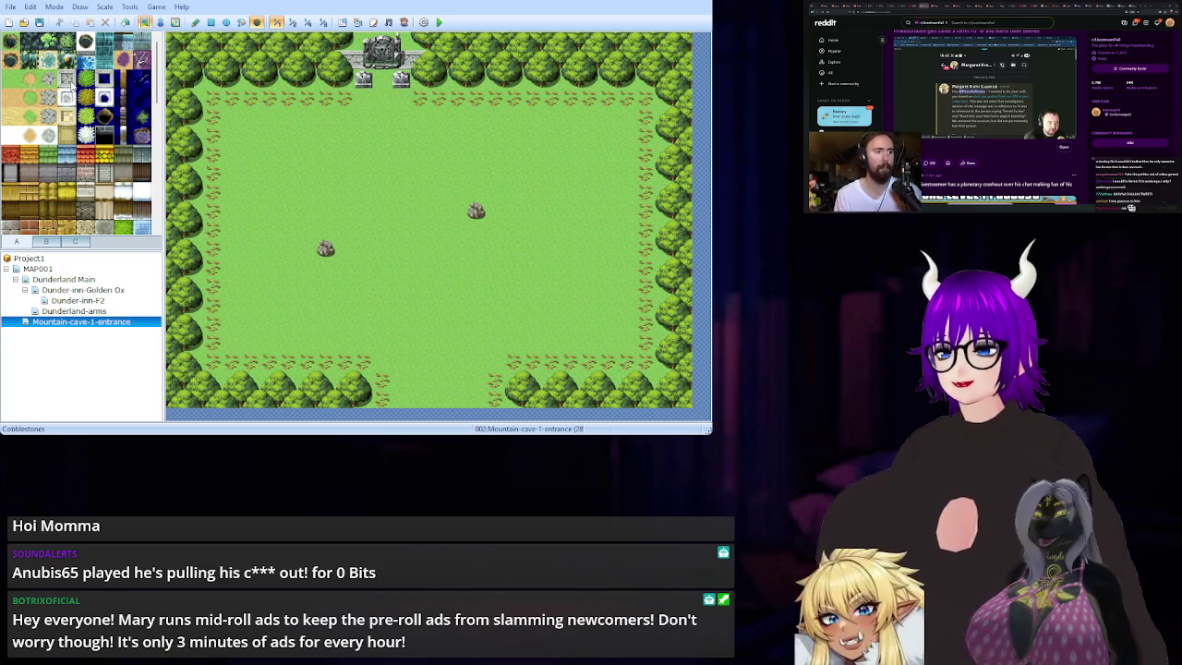
click(68, 81)
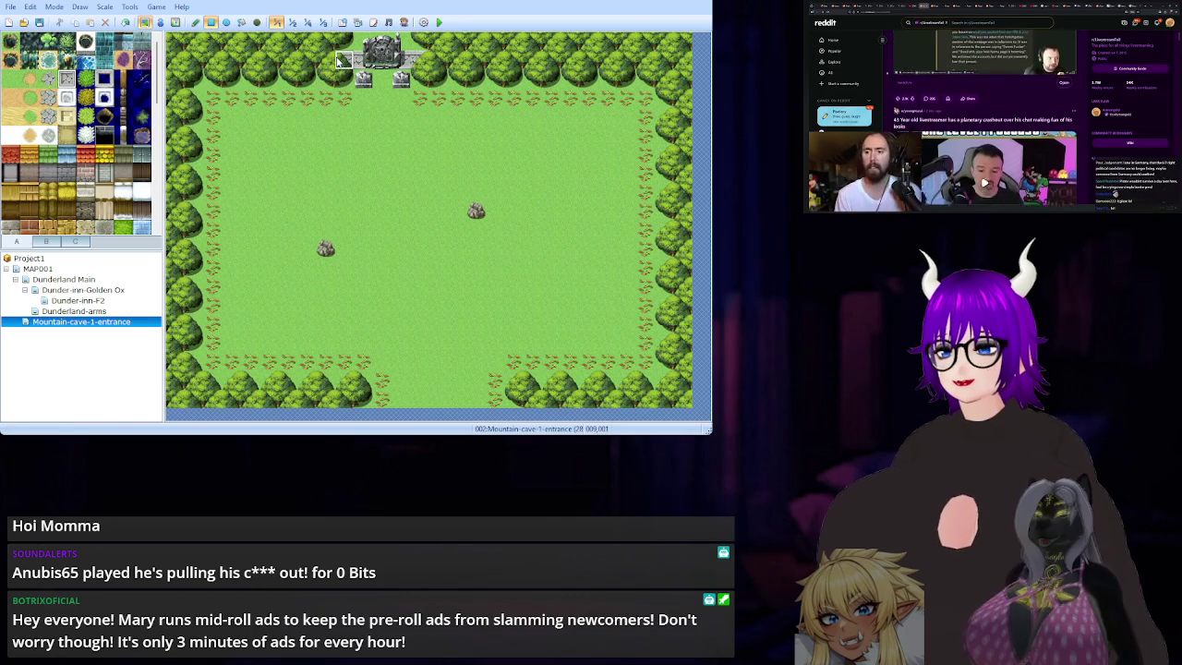
Pave the top gate opening with cobblestones and restamp the stone monument block at the top edge.
drag(340, 57, 425, 81)
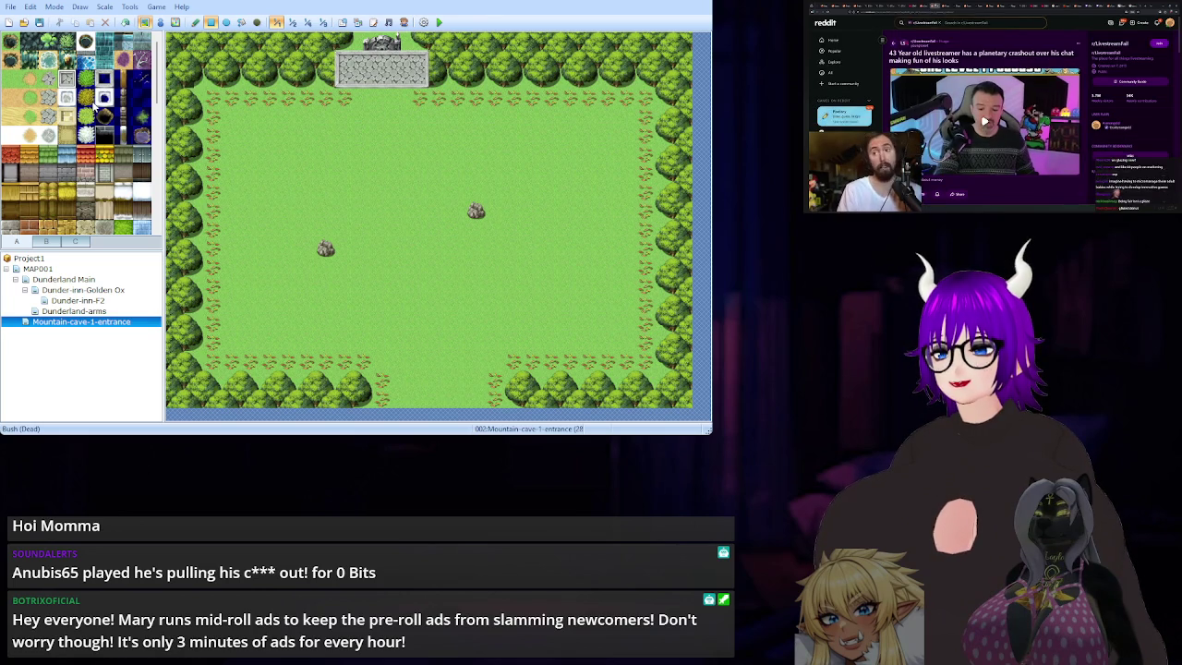
click(75, 241)
drag(104, 192, 143, 214)
click(372, 46)
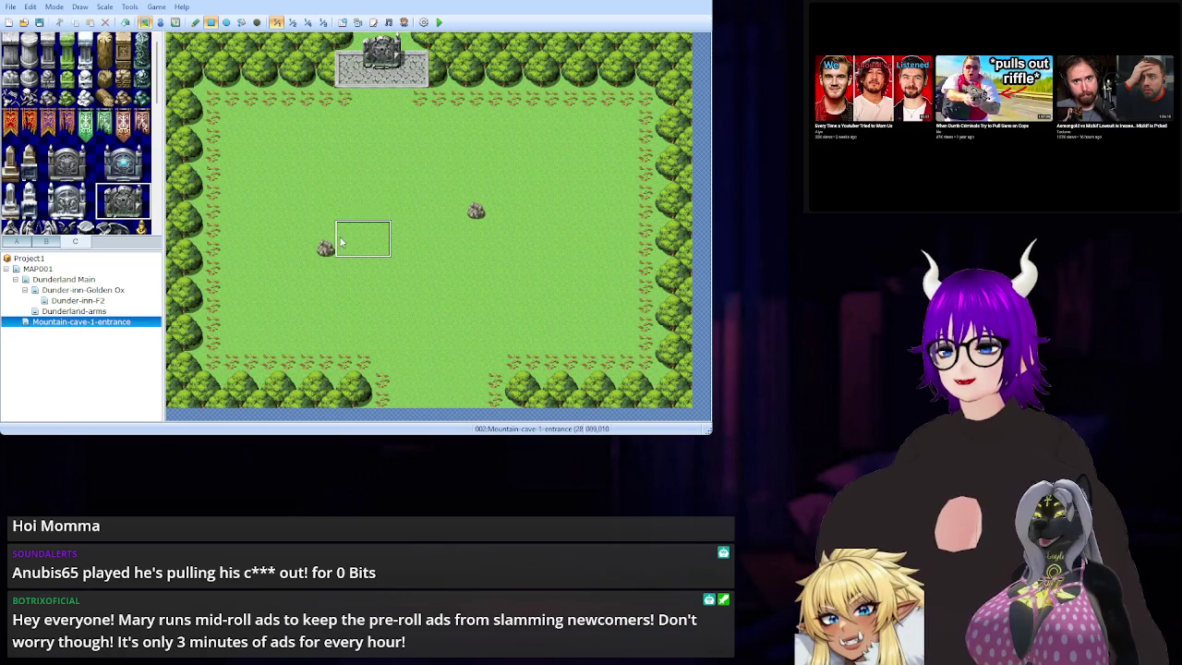
Paint a stone wall and pillar column beside the monument on the map's top rows.
scroll(106, 169, down, 2)
scroll(106, 169, down, 2)
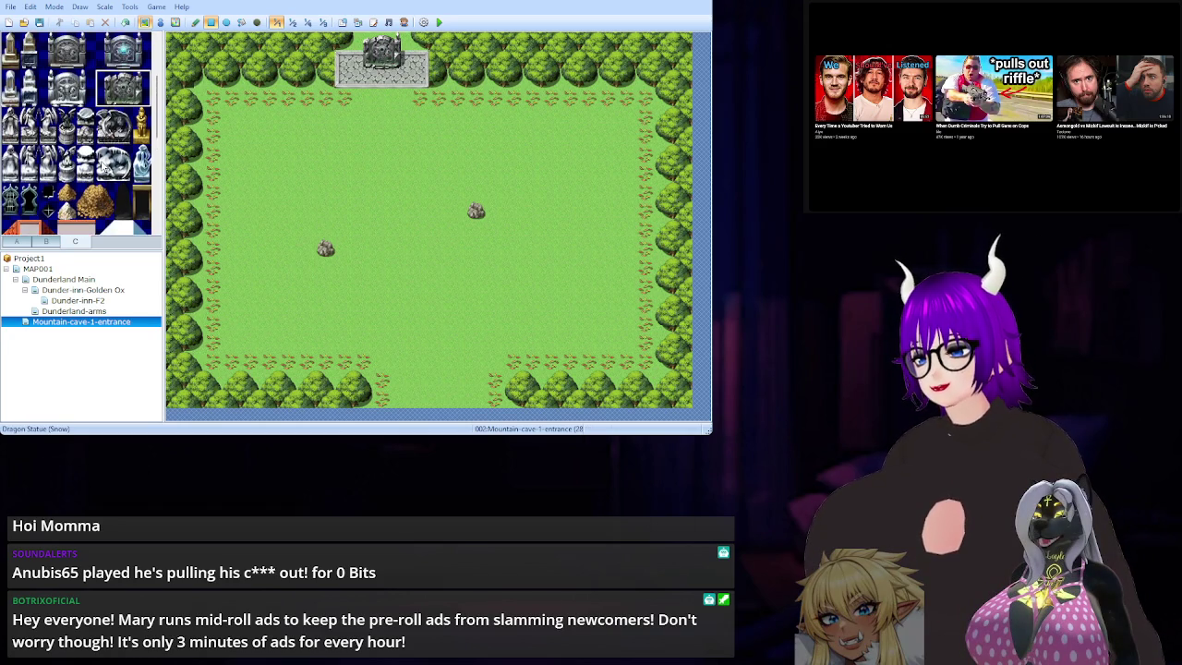
scroll(106, 169, up, 3)
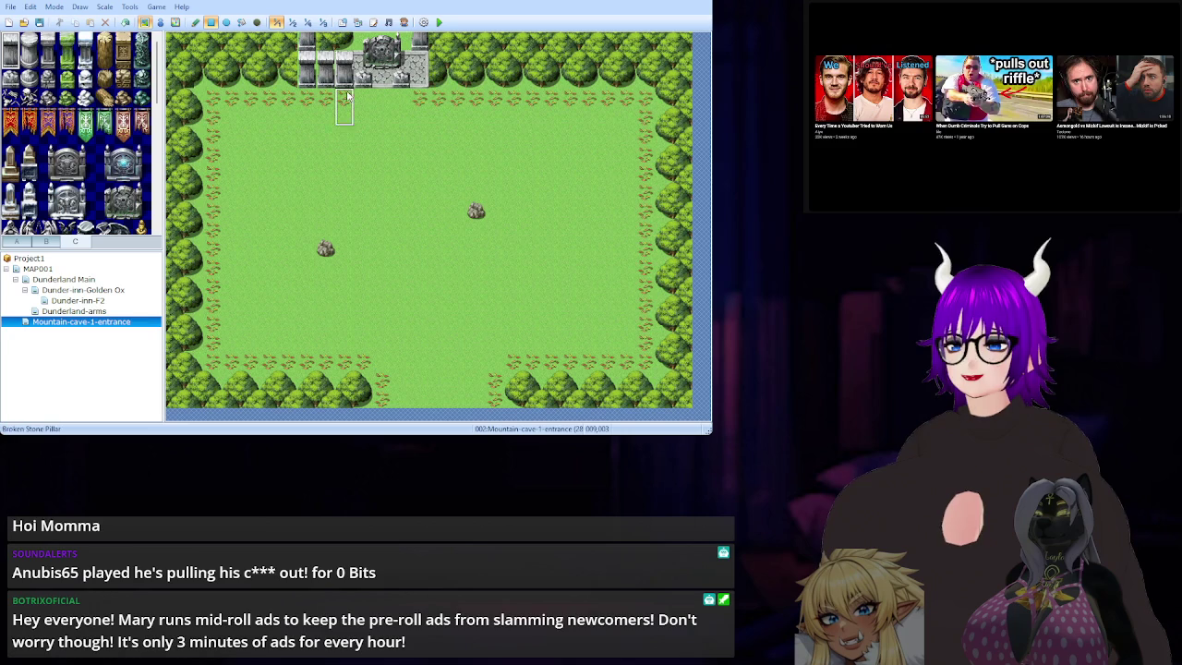
click(437, 78)
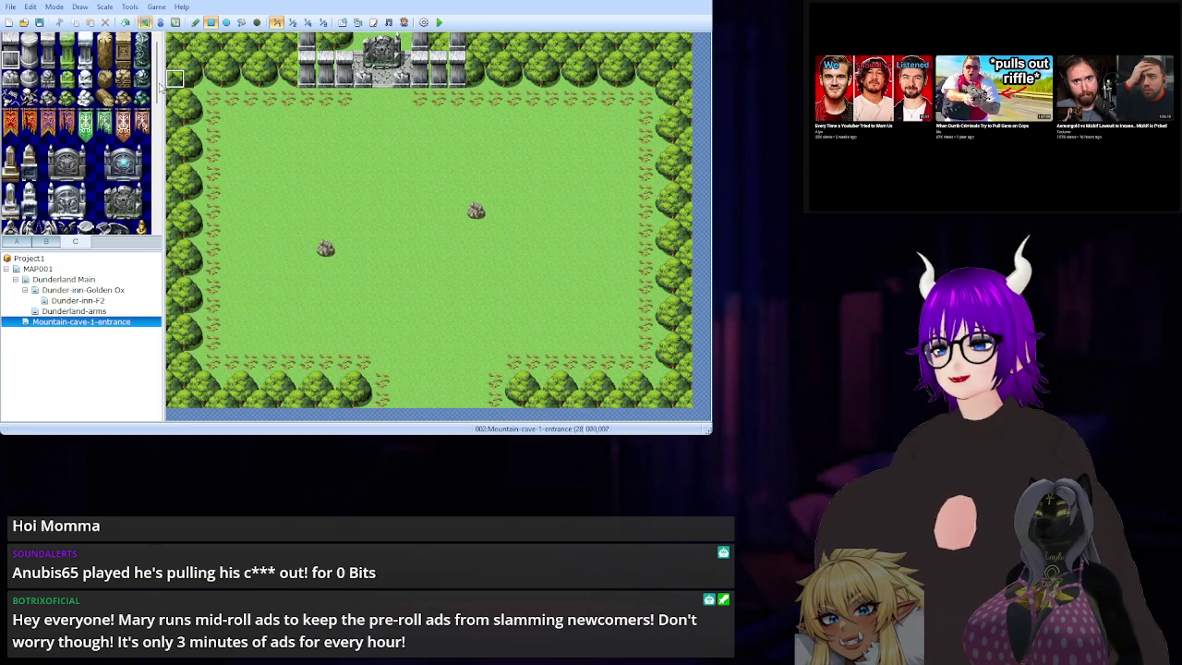
click(24, 240)
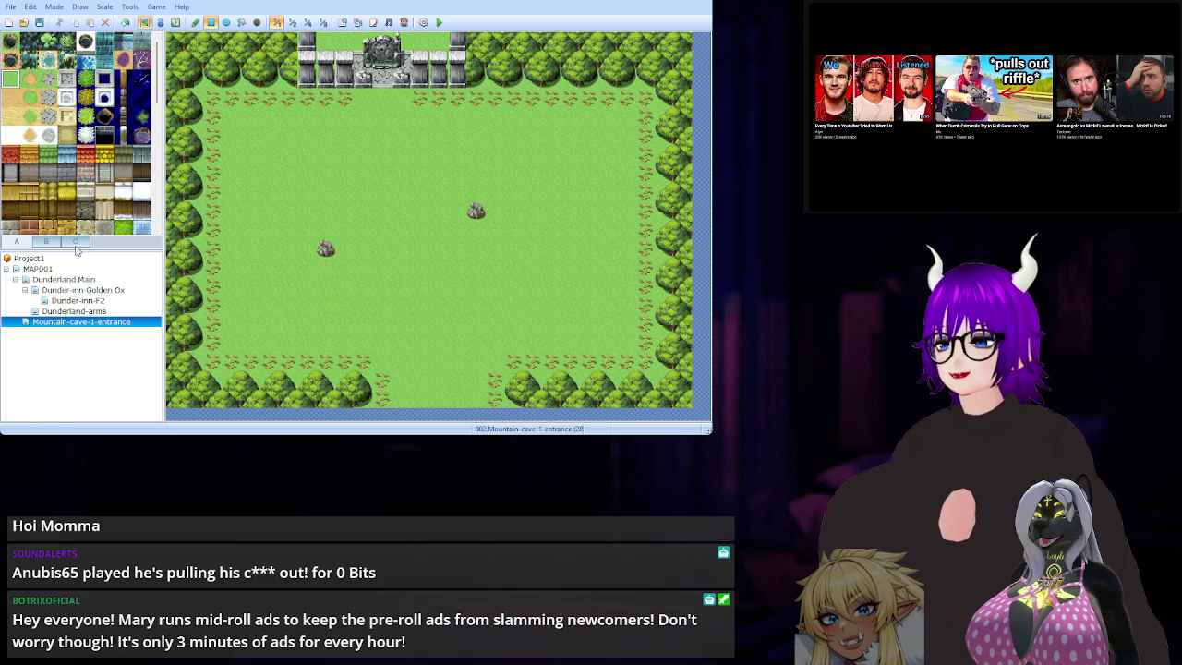
Place two Rubble rock tiles on the grass below the monument wall, then undo them.
click(75, 241)
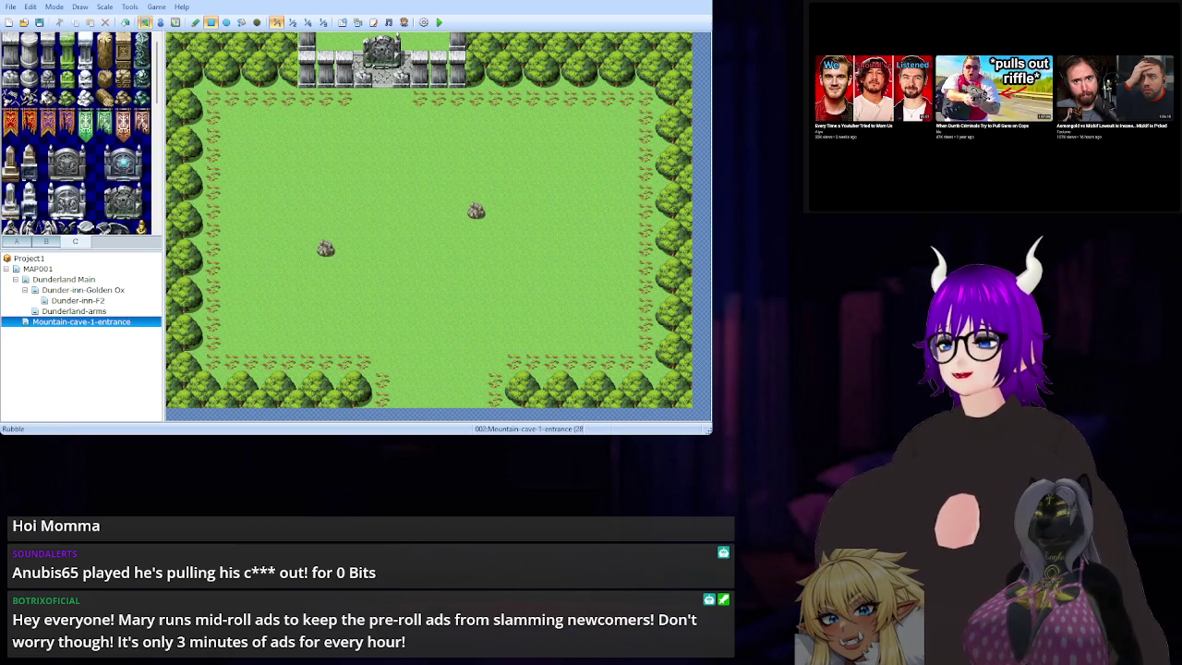
click(48, 97)
click(363, 99)
click(400, 99)
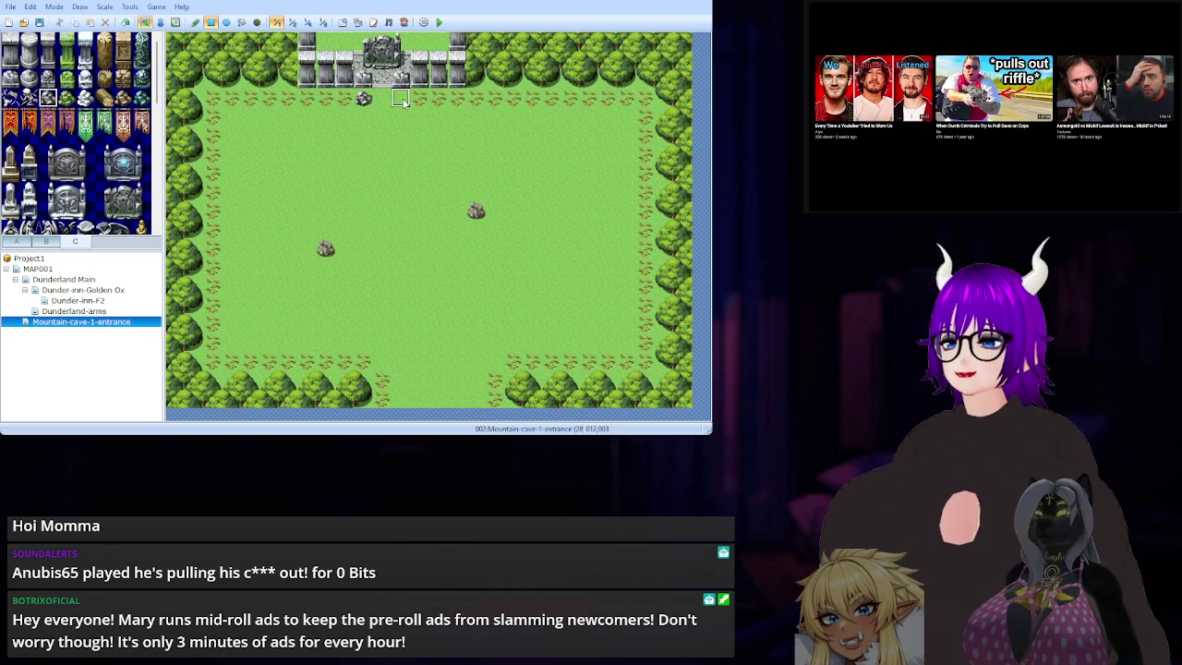
scroll(89, 134, down, 5)
scroll(90, 134, up, 5)
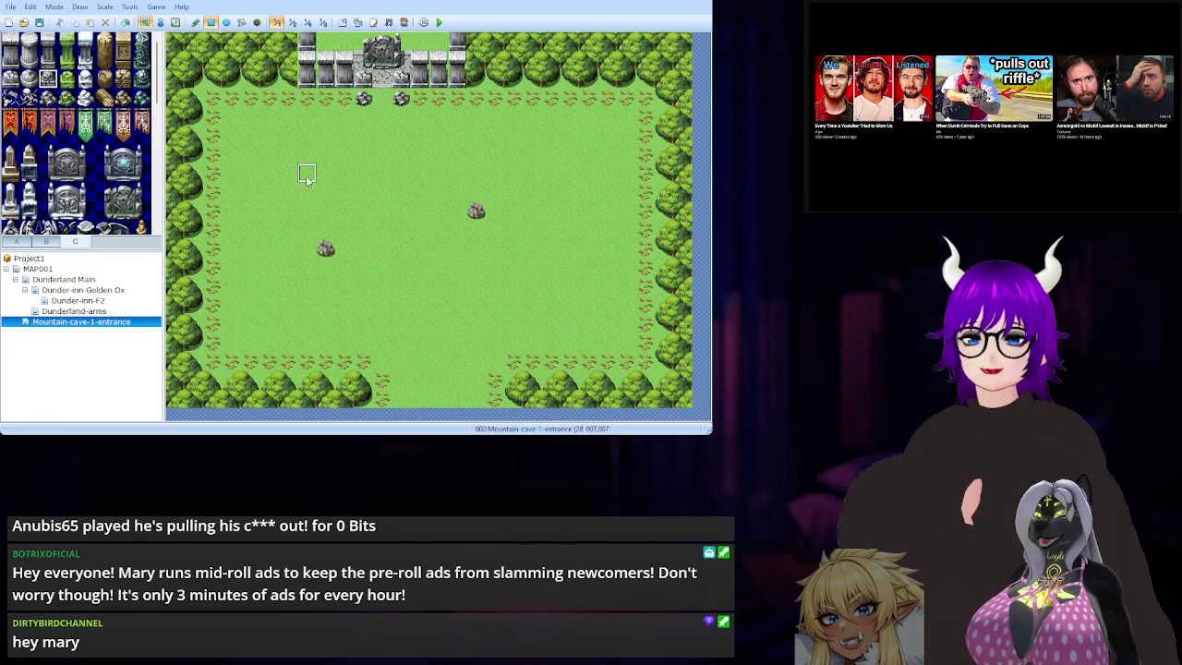
key(ctrl+z)
key(ctrl+z)
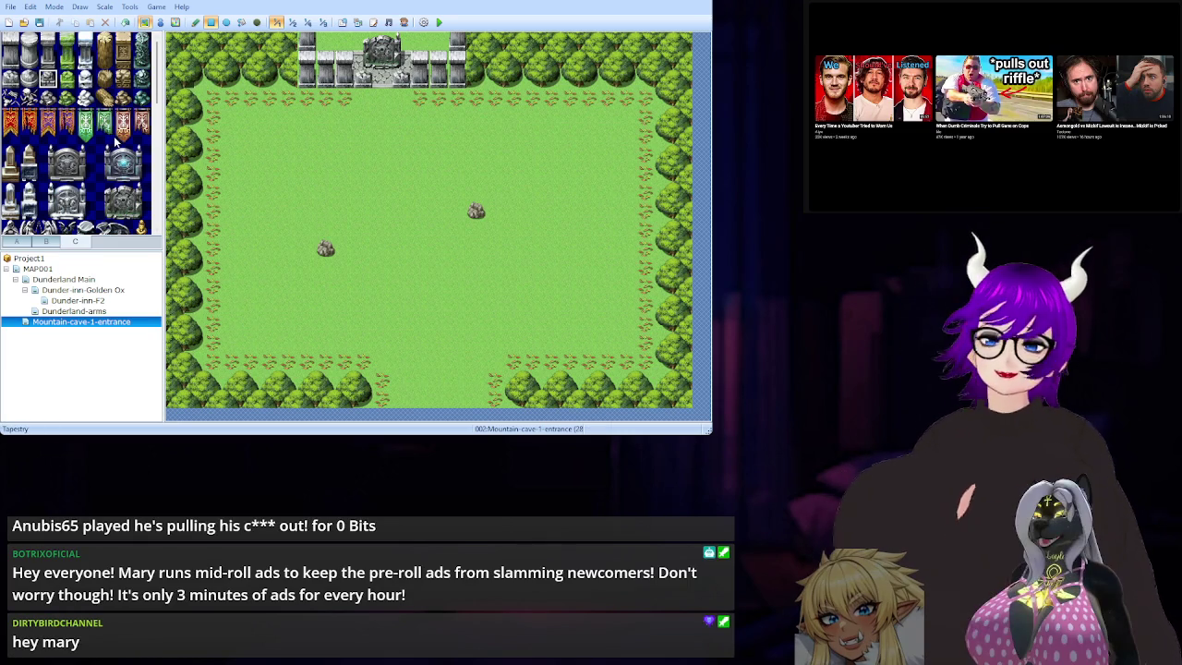
Browse the furniture and object tiles in tileset tab B.
click(37, 243)
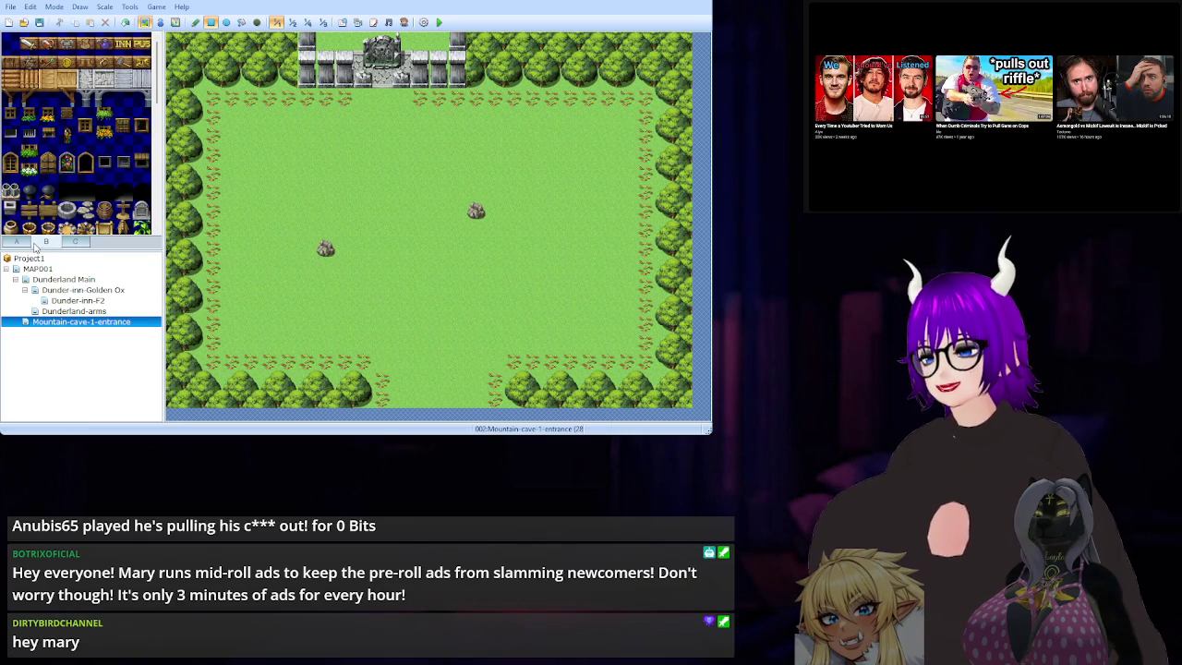
scroll(99, 171, down, 10)
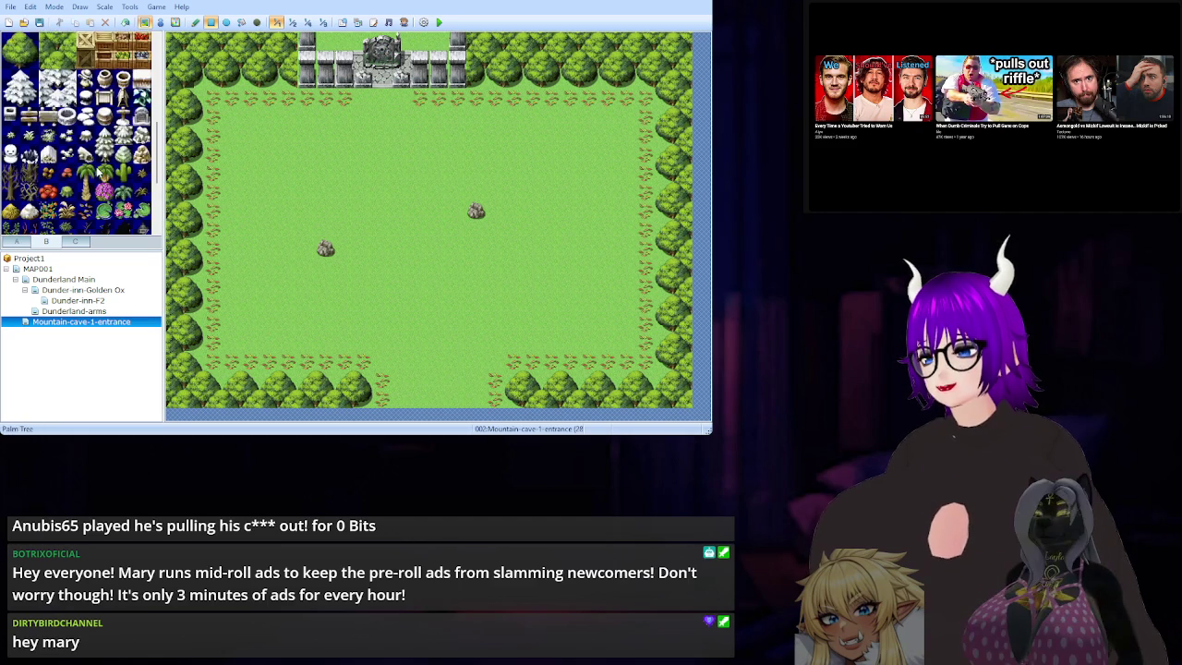
scroll(99, 171, up, 6)
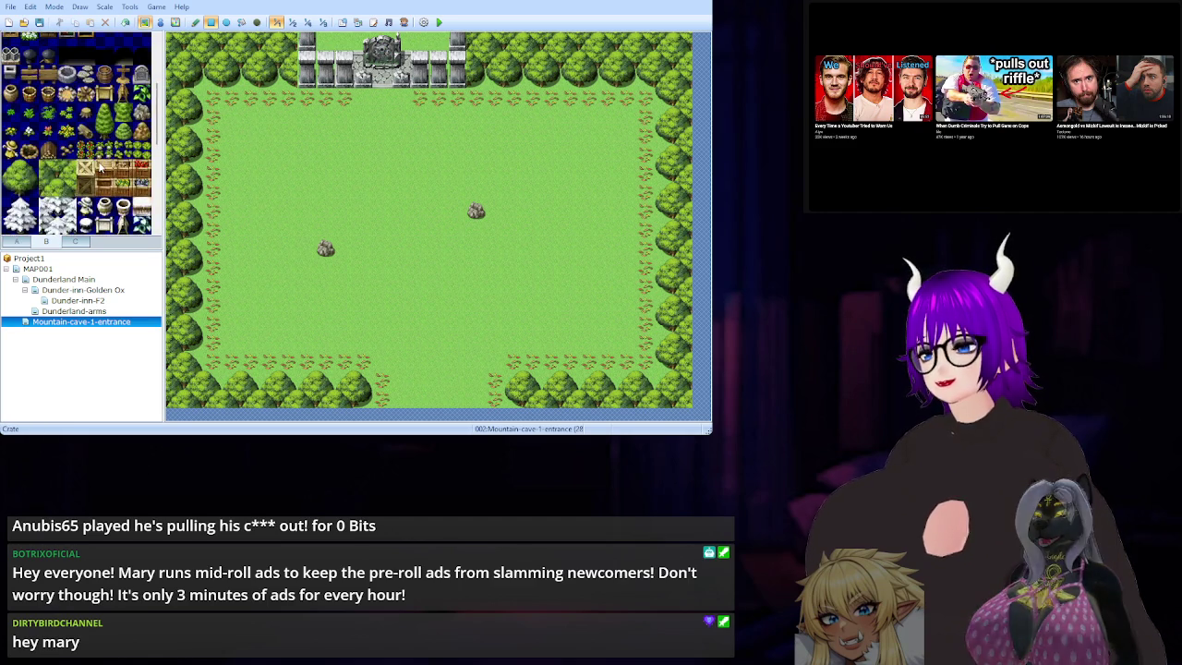
scroll(100, 164, up, 2)
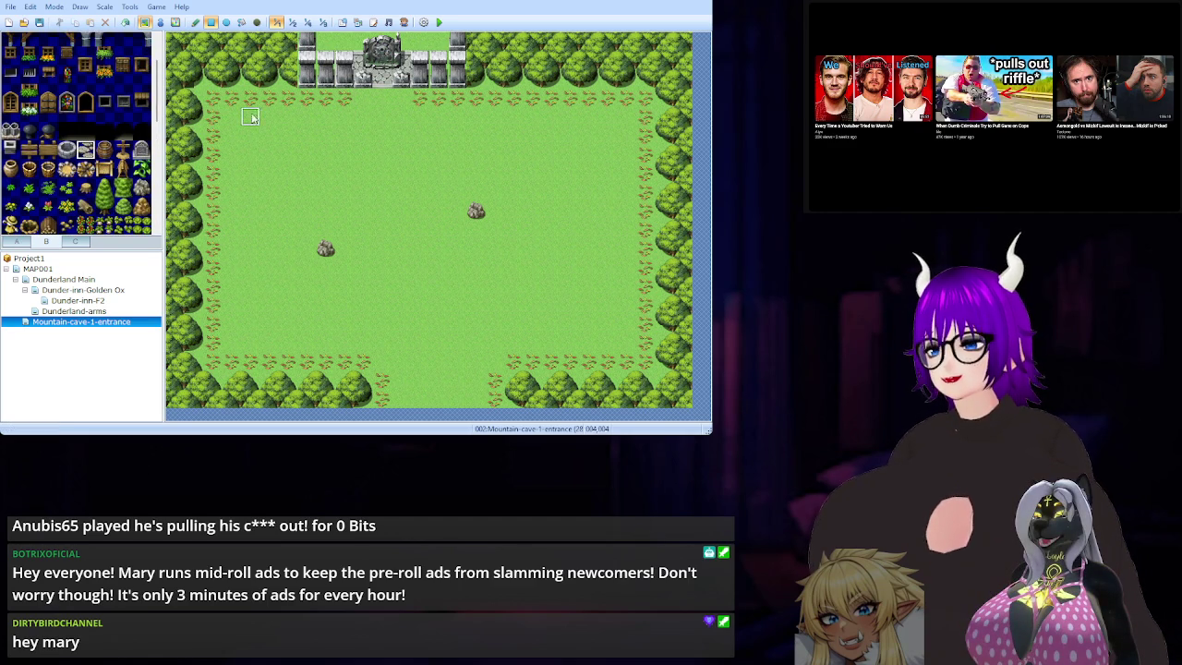
Return to tab A and scroll to the Stairs (Ruins) tiles.
click(16, 241)
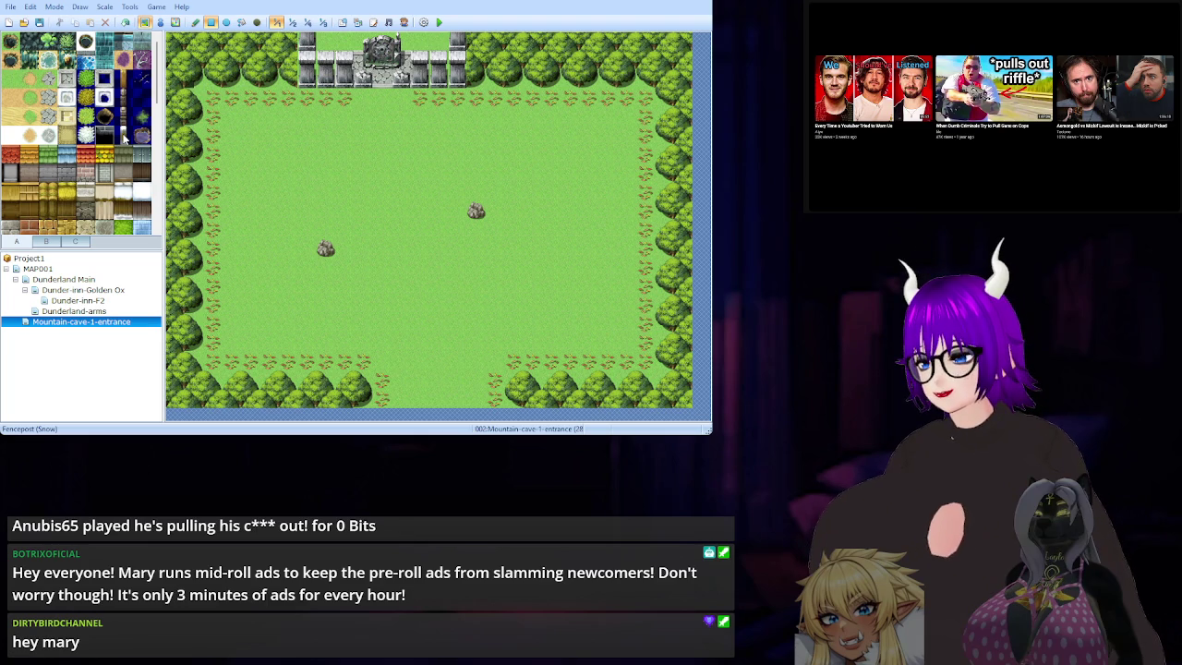
scroll(85, 152, down, 2)
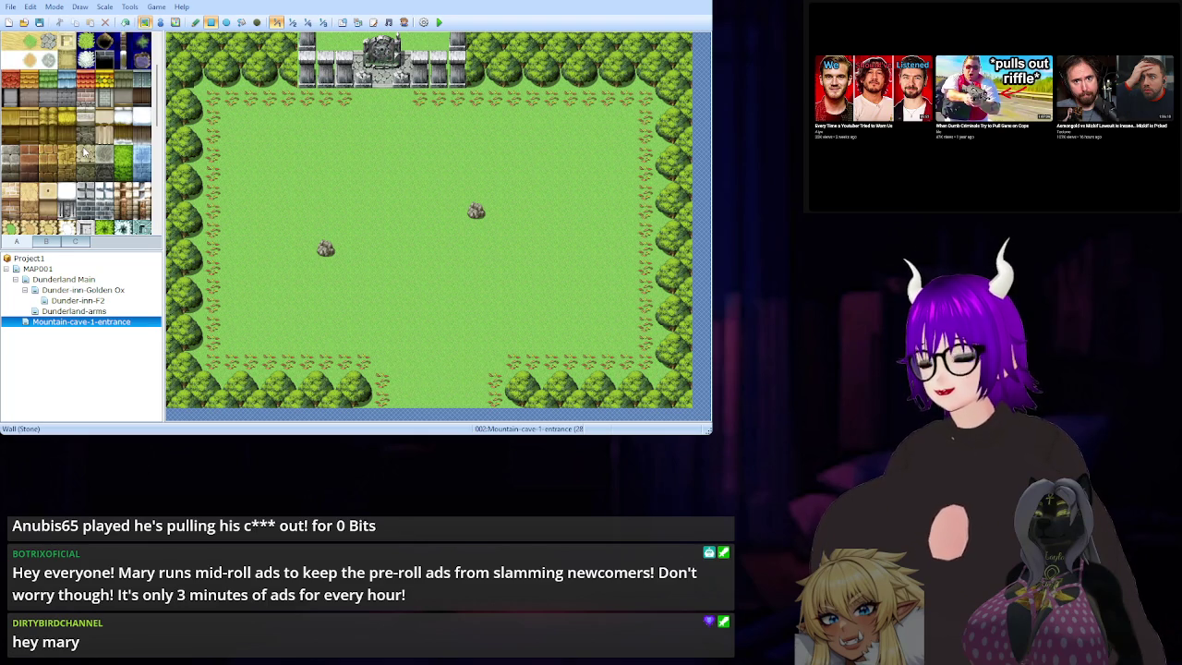
scroll(85, 153, down, 2)
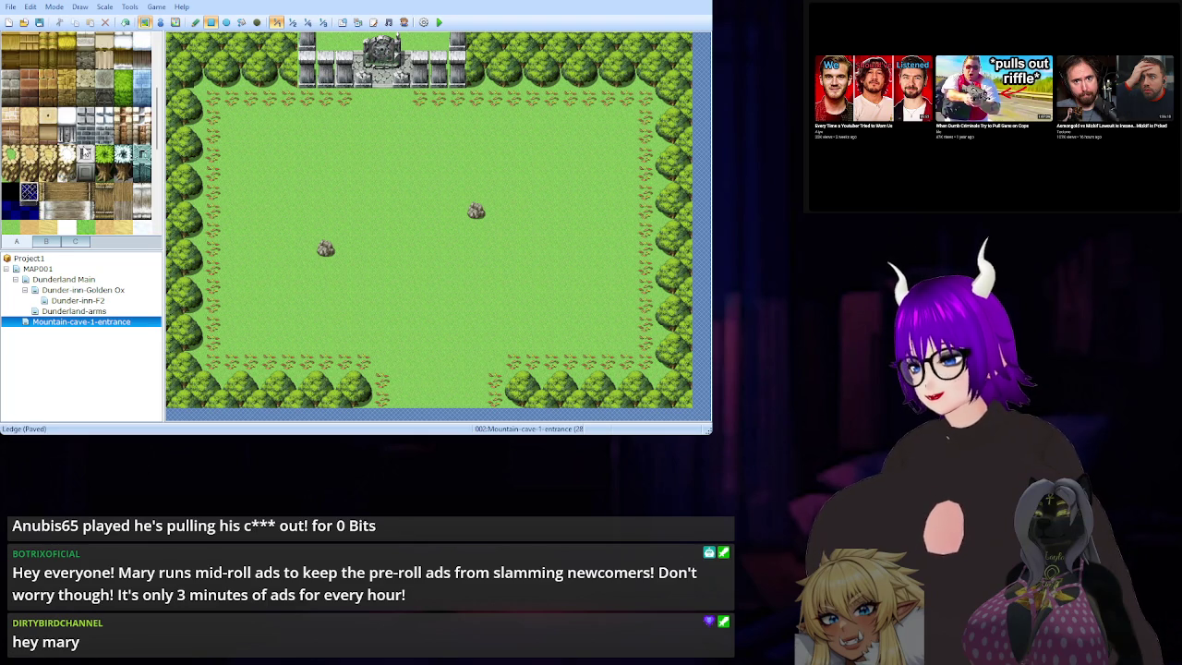
scroll(85, 152, down, 4)
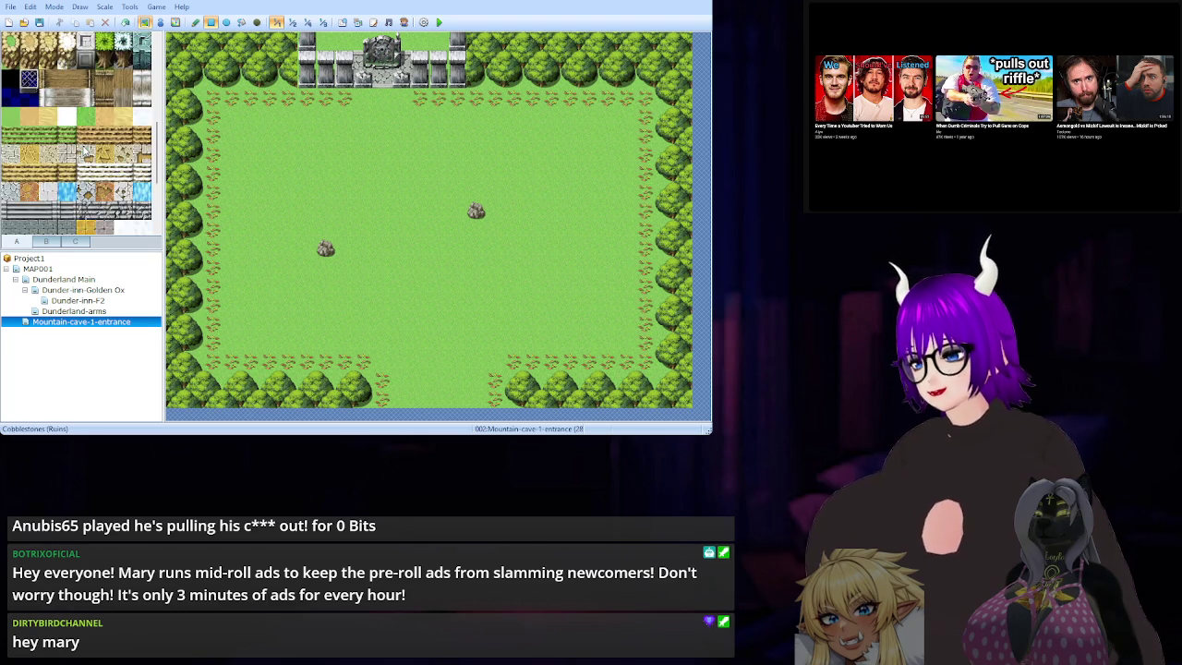
scroll(85, 153, down, 3)
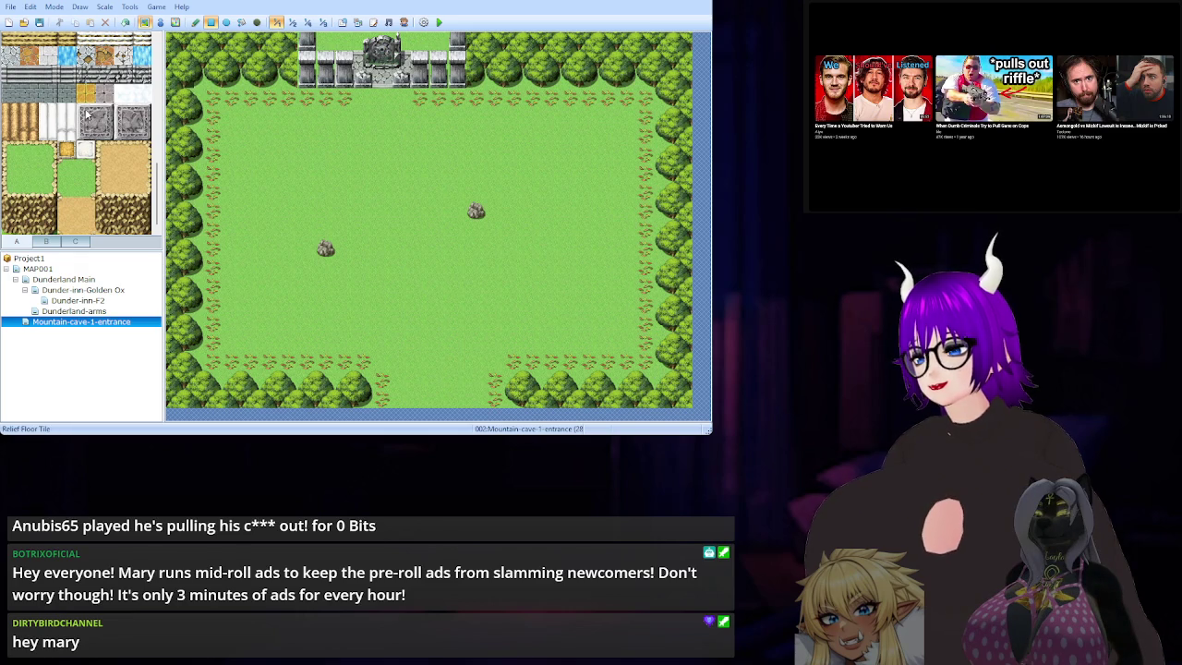
scroll(85, 119, up, 1)
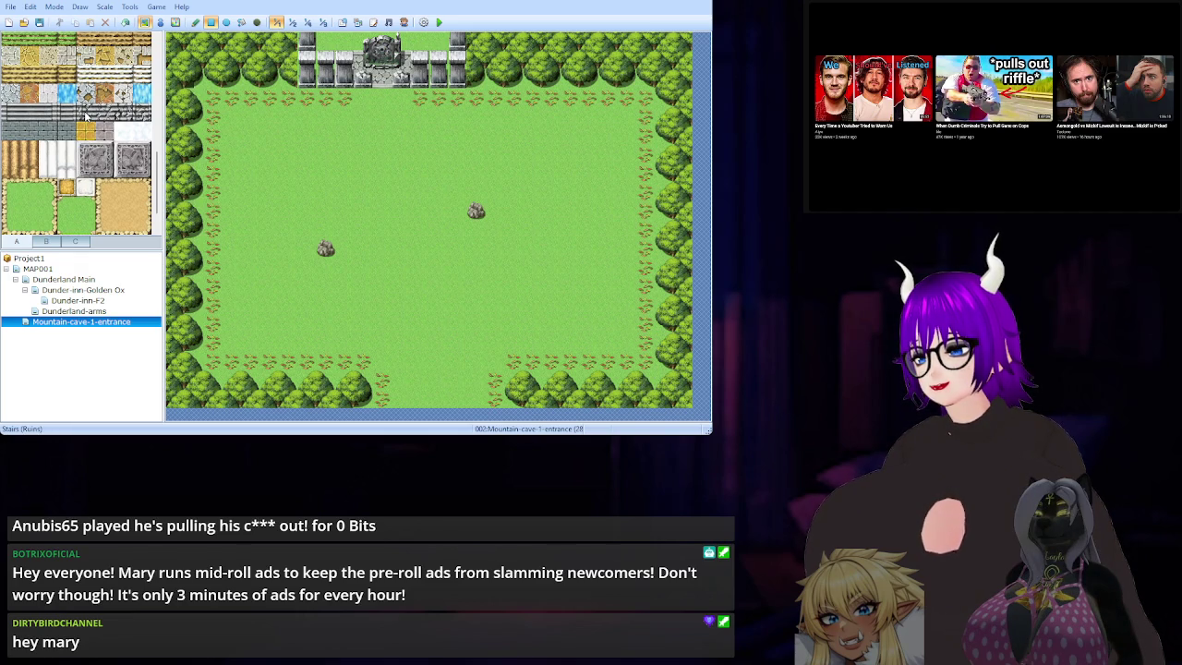
Paint the Stairs (Ruins) tile row just below the monument gate.
drag(85, 116, 122, 113)
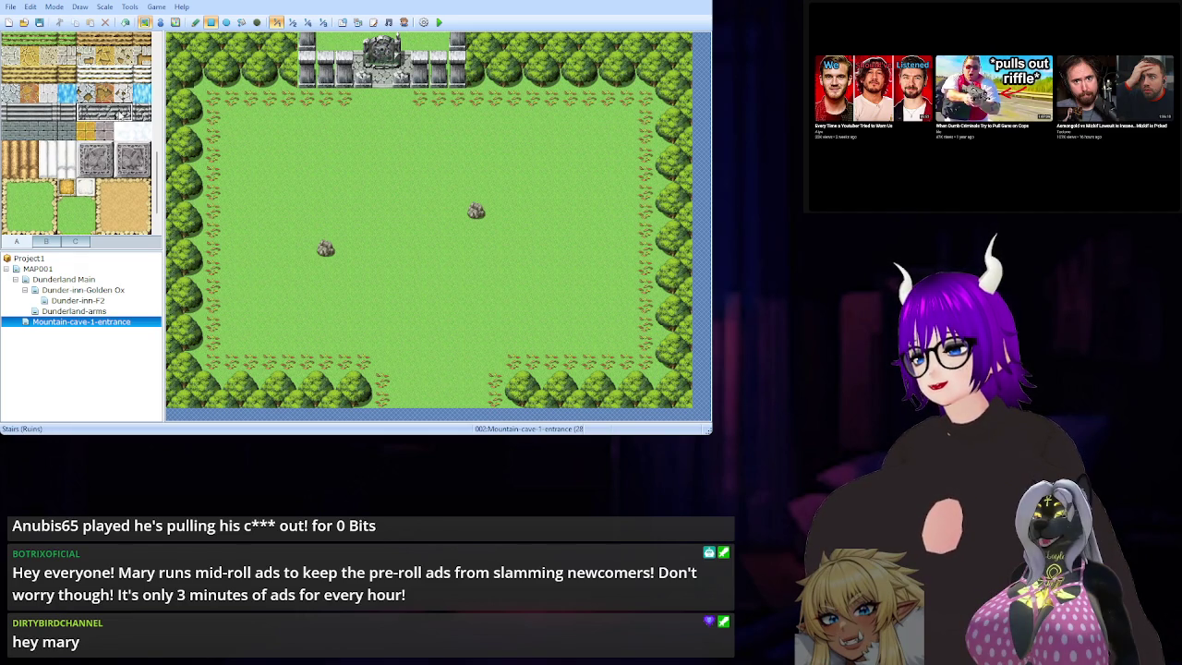
click(365, 97)
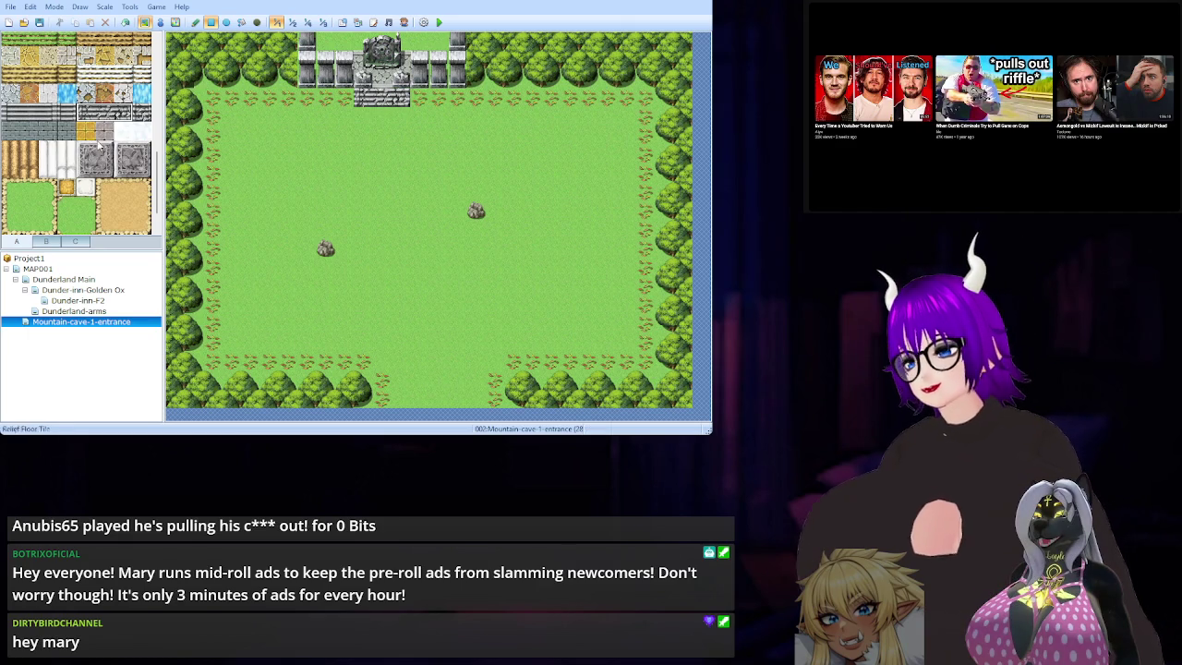
scroll(83, 126, down, 2)
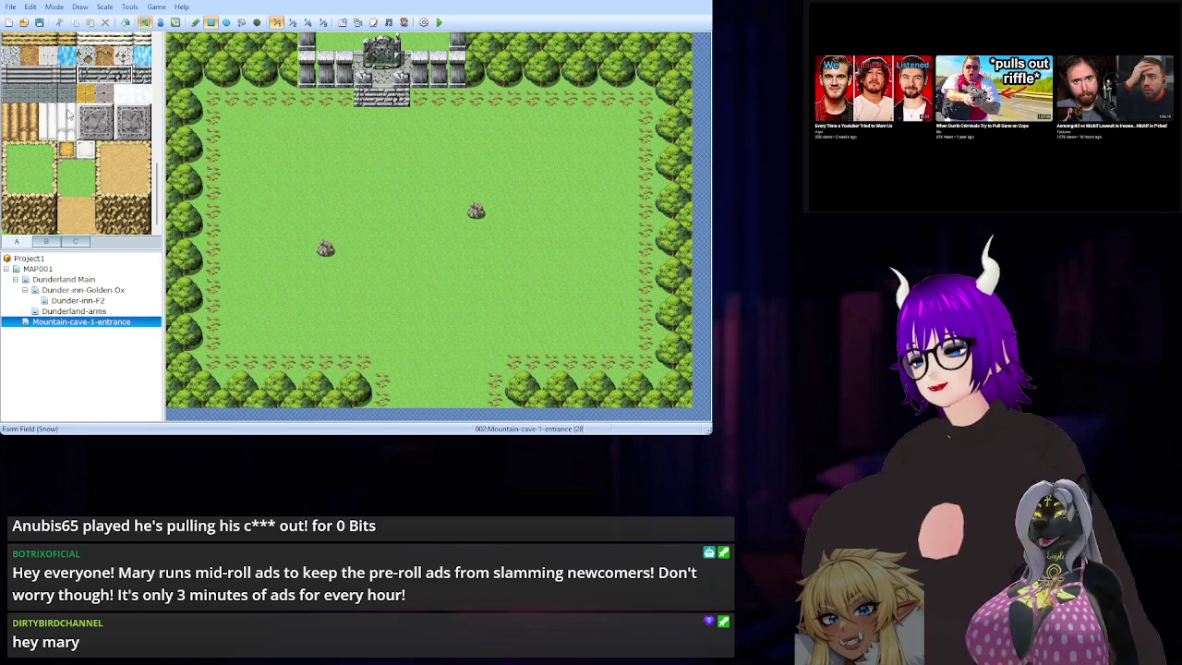
scroll(67, 116, up, 2)
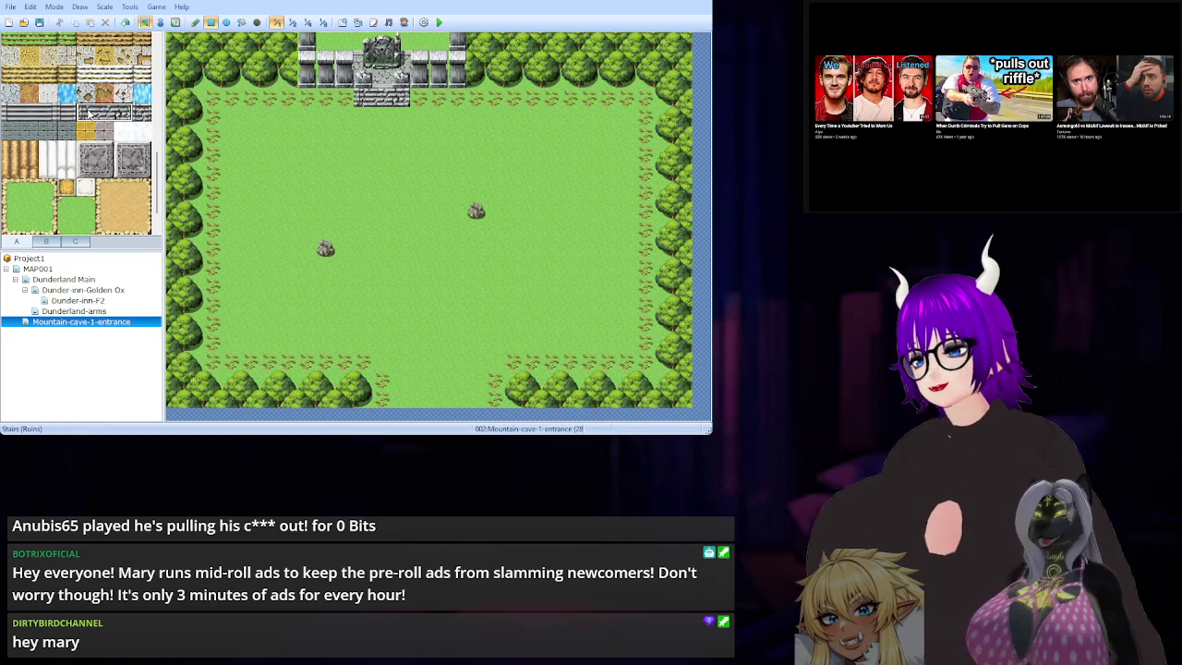
scroll(85, 115, up, 5)
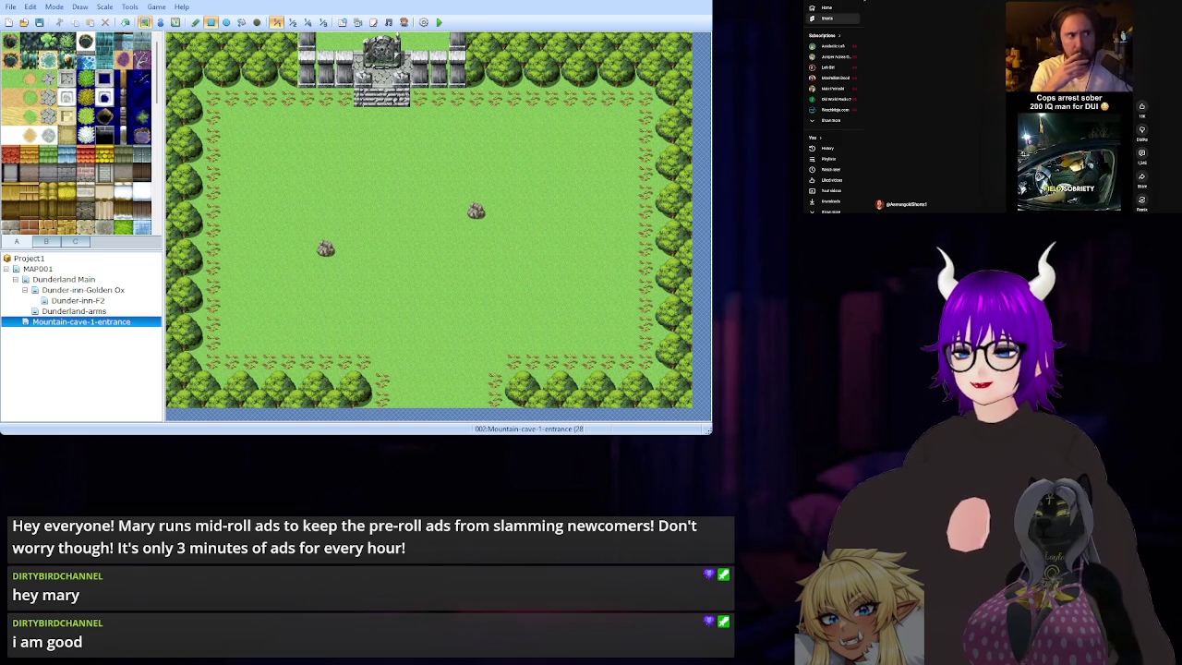
Save the project from the toolbar, then like the short video playing beside the editor.
click(39, 21)
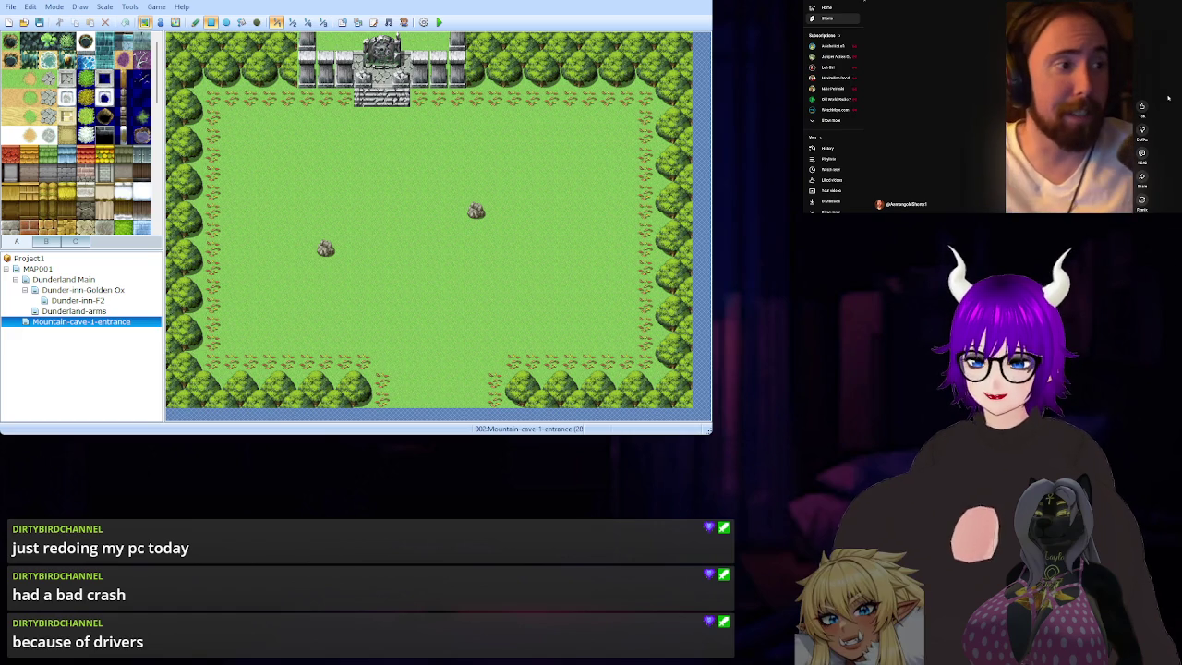
click(1142, 107)
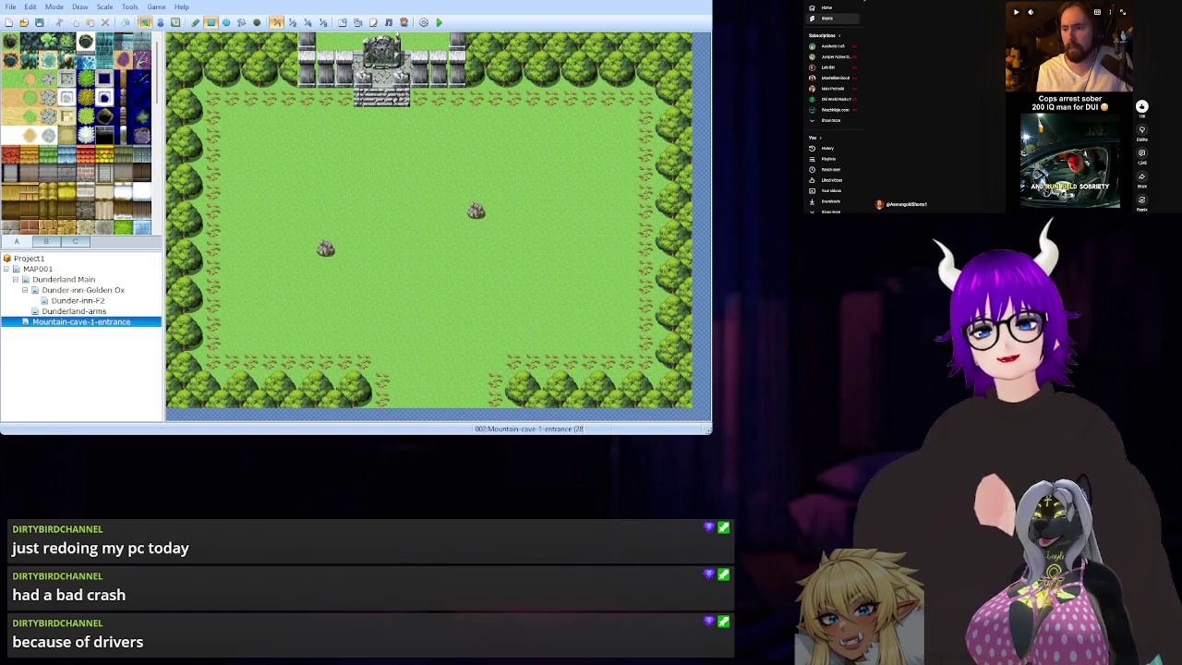
scroll(956, 136, down, 1)
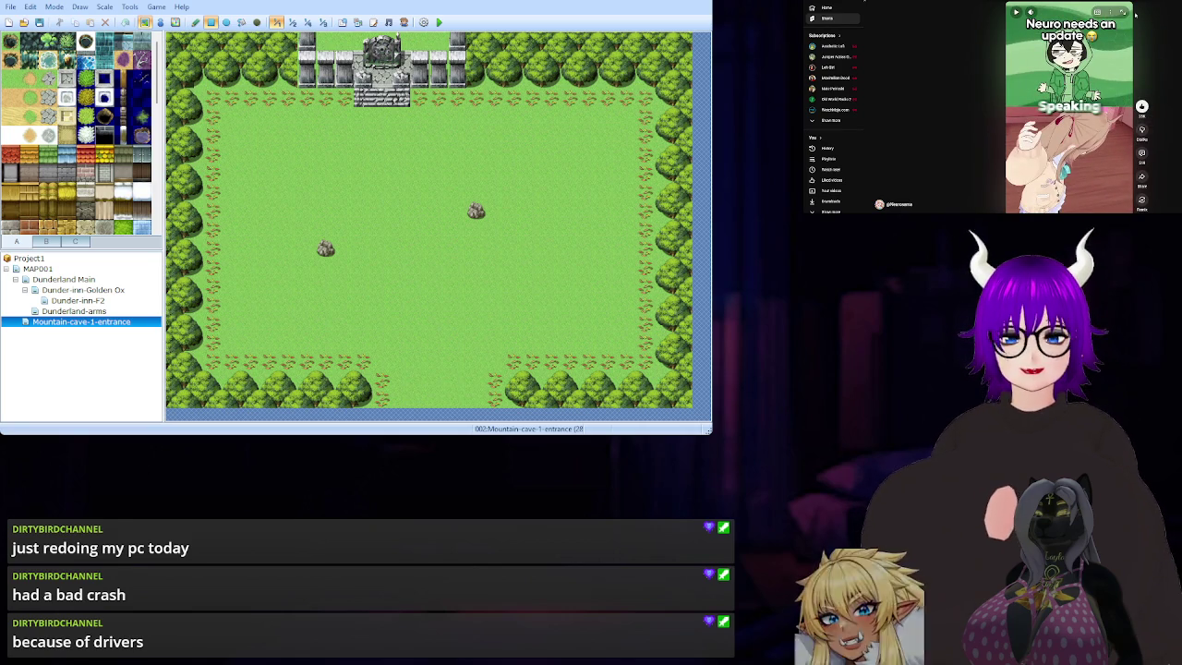
scroll(955, 42, down, 1)
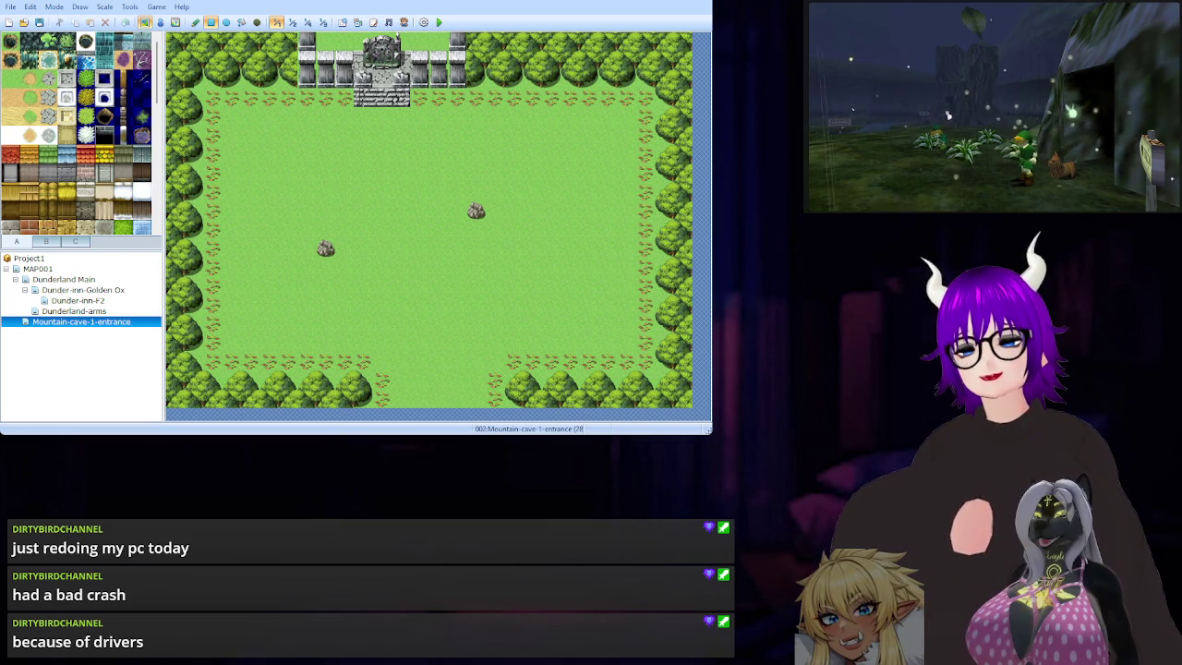
mouse_move(1006, 202)
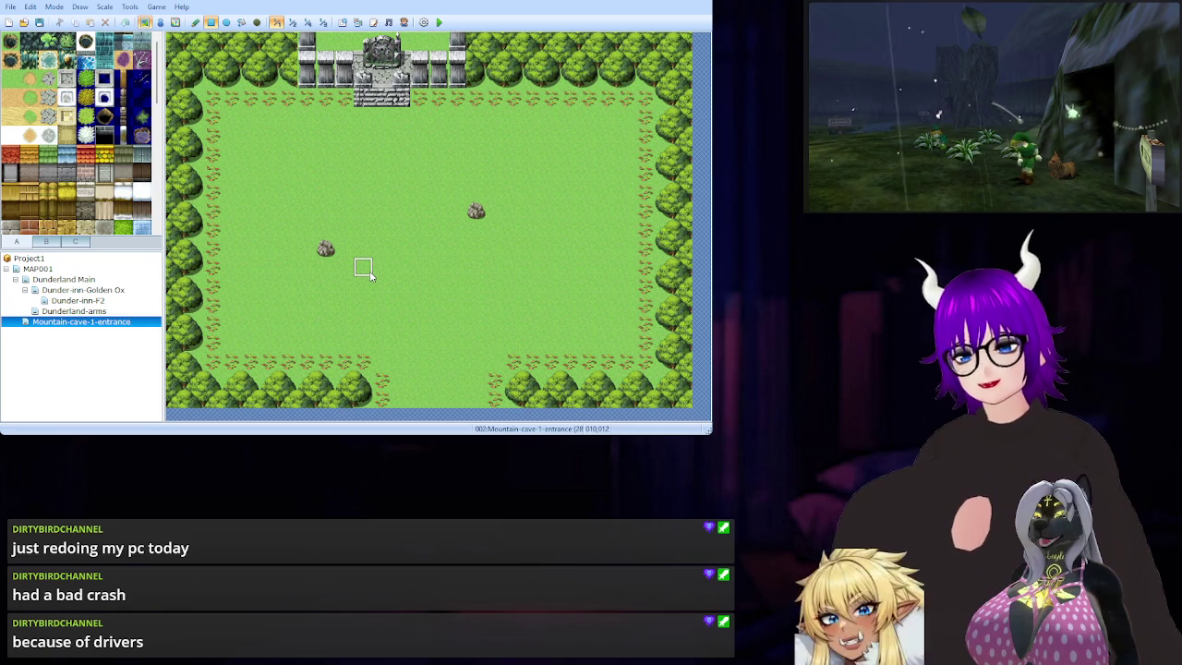
Browse the furniture, monument and fixture tiles in tileset tabs B and C.
click(74, 242)
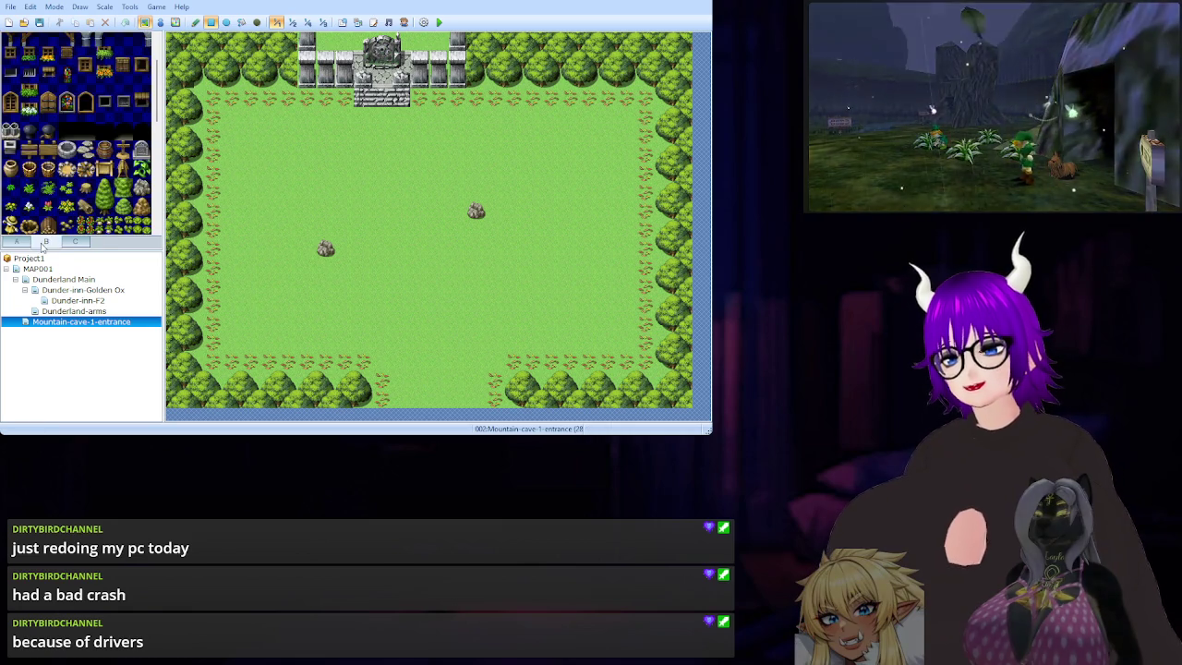
click(74, 242)
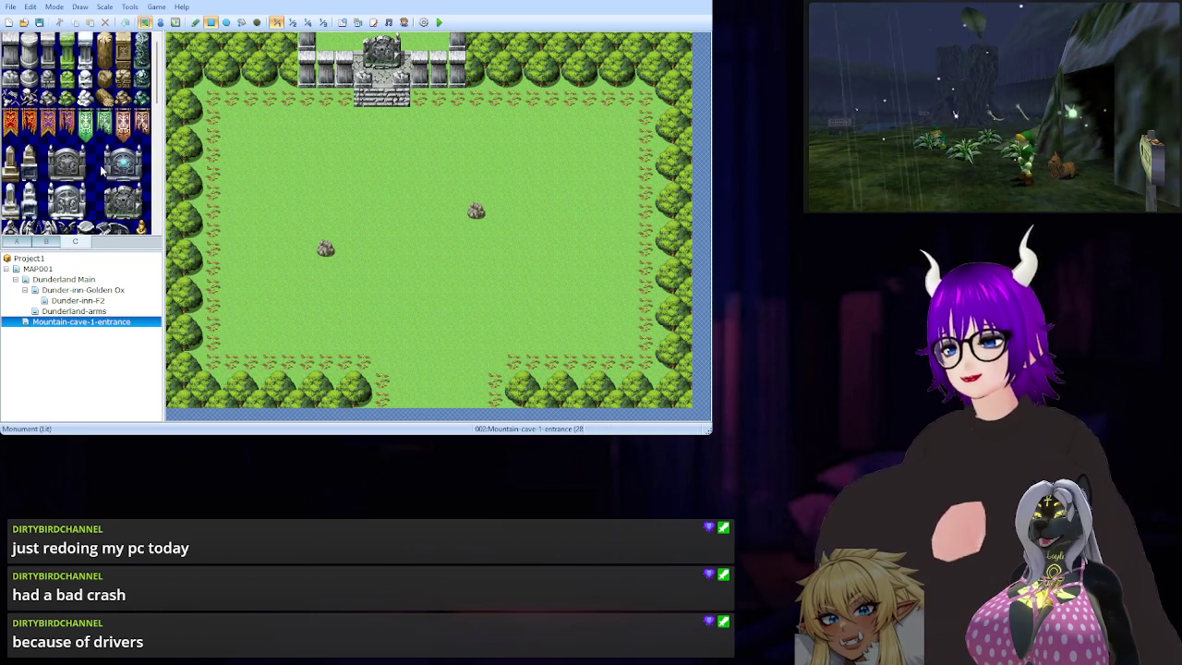
scroll(62, 159, down, 2)
scroll(71, 116, down, 2)
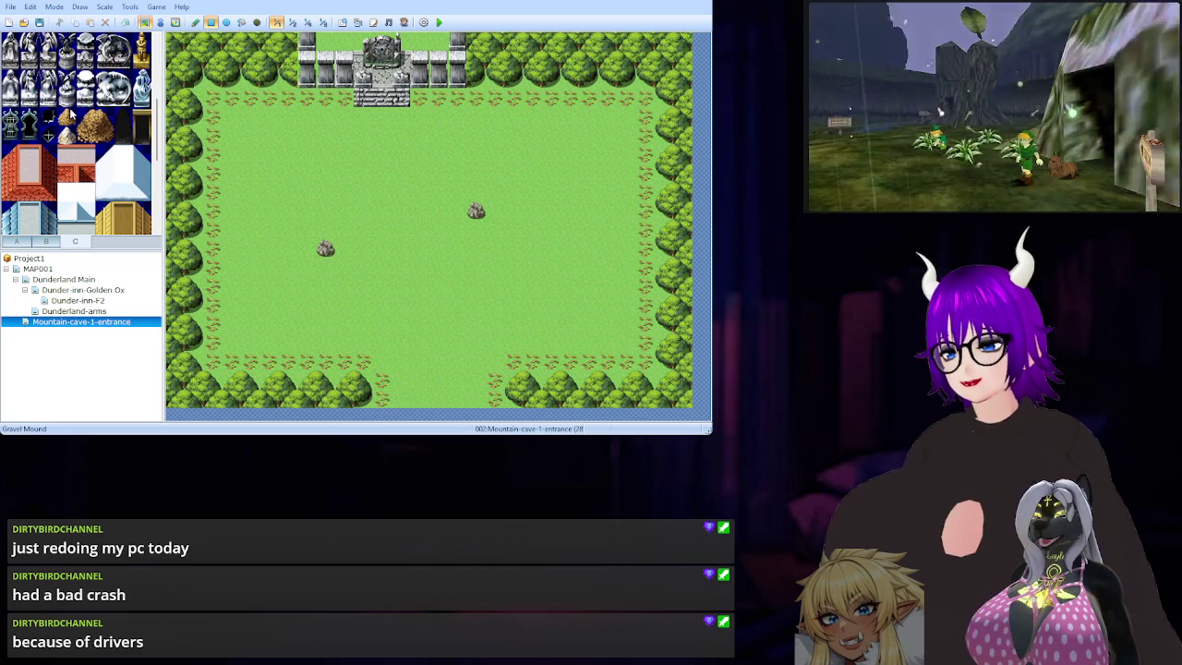
scroll(70, 115, down, 2)
scroll(67, 115, down, 1)
scroll(70, 116, down, 3)
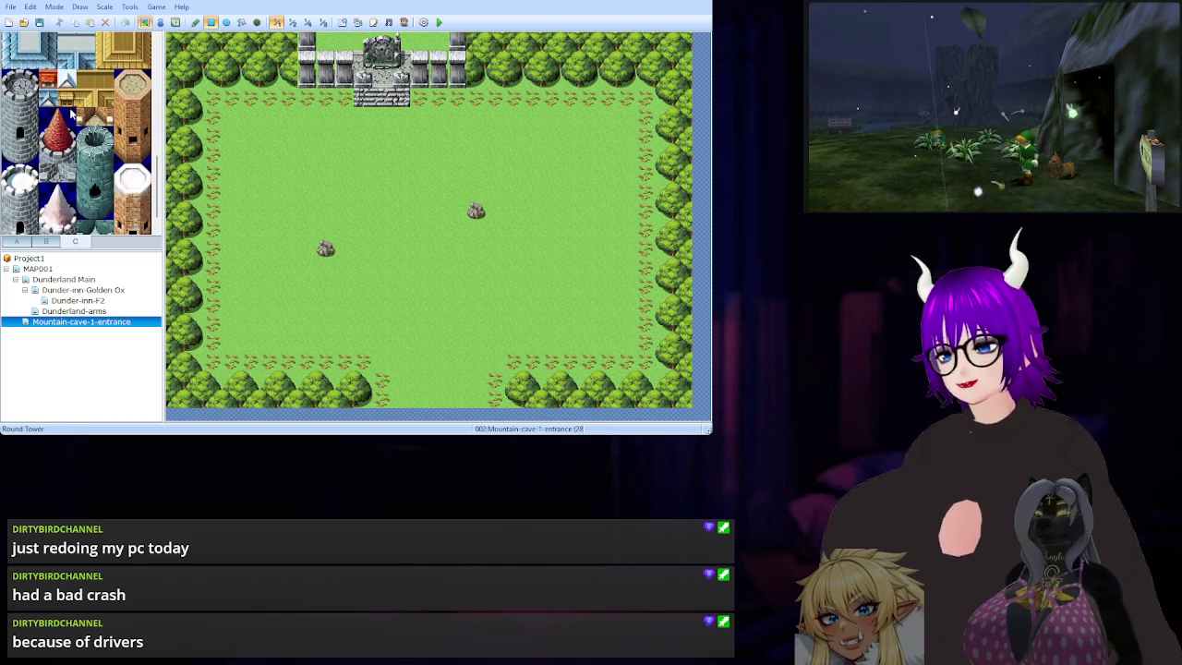
click(46, 241)
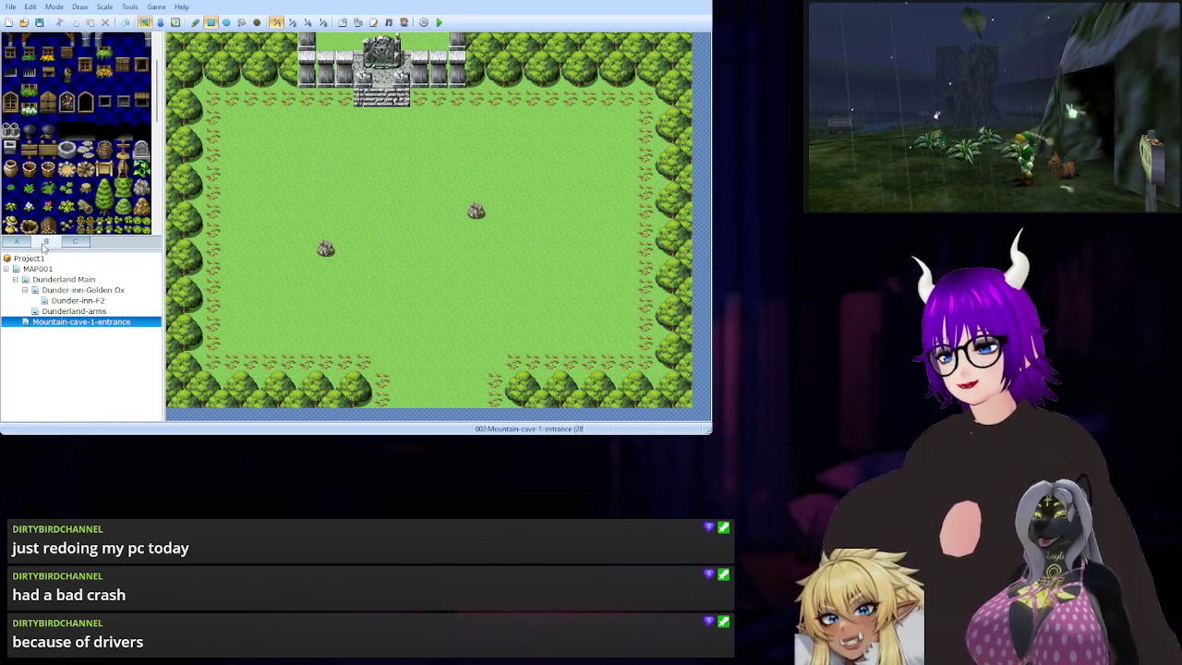
scroll(79, 129, down, 3)
scroll(80, 129, down, 2)
scroll(56, 161, down, 3)
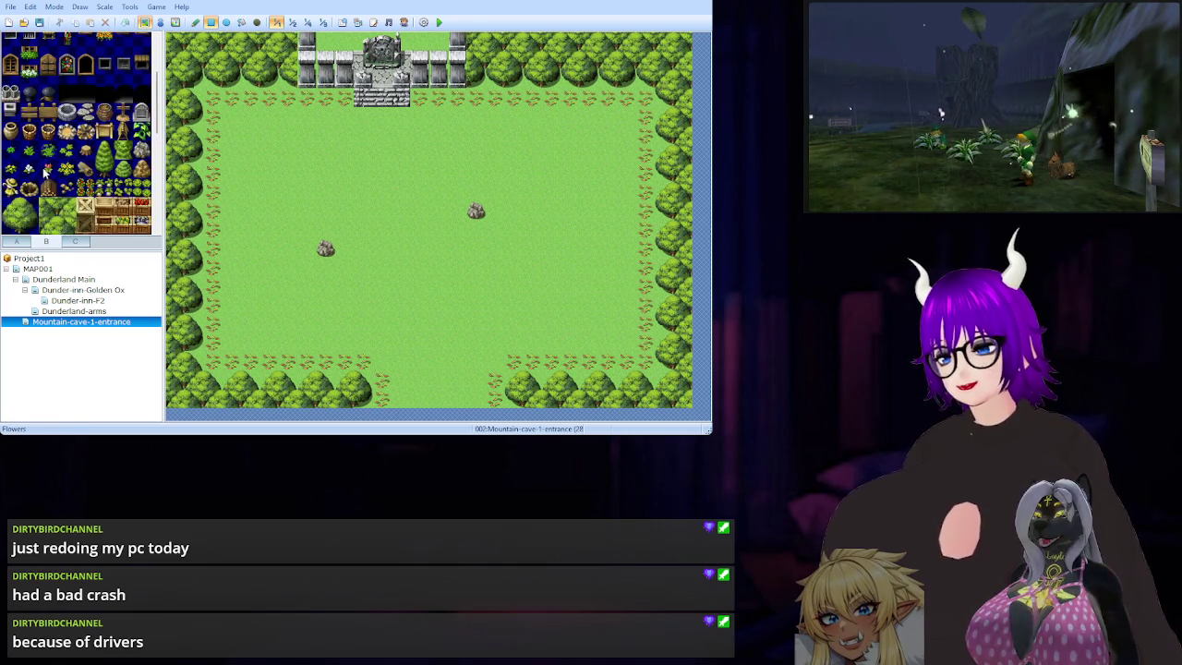
Look over the tab A ground tiles and shrink the editor window slightly.
click(18, 242)
scroll(65, 125, down, 5)
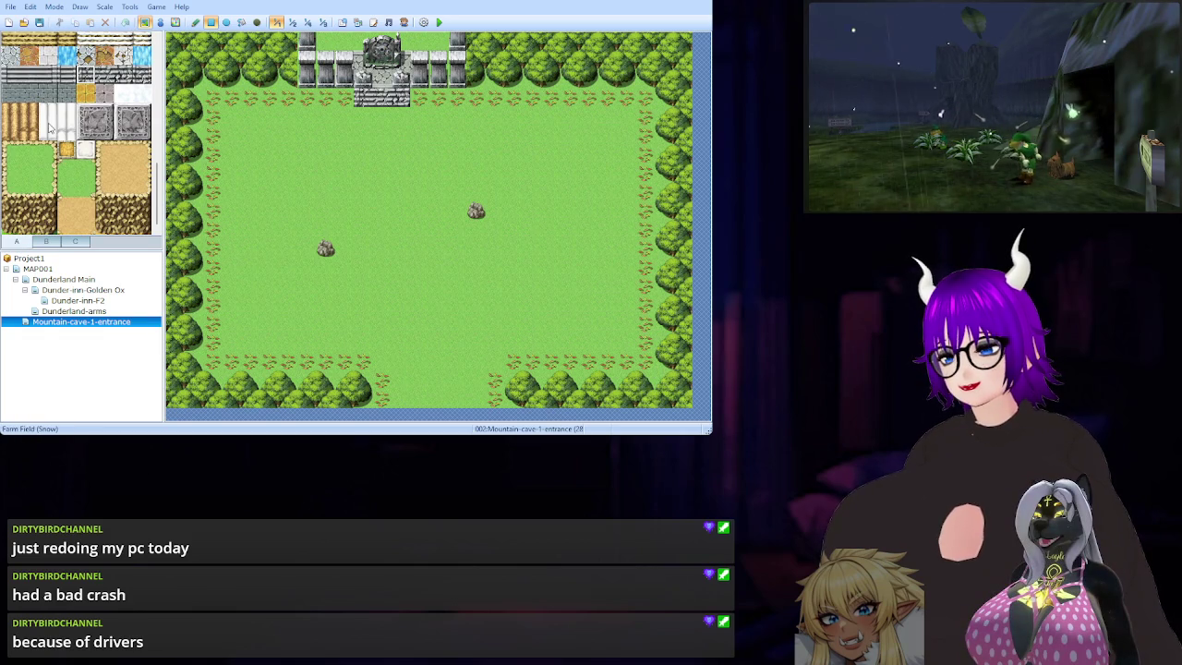
scroll(46, 147, down, 5)
scroll(35, 172, down, 5)
scroll(37, 172, up, 1)
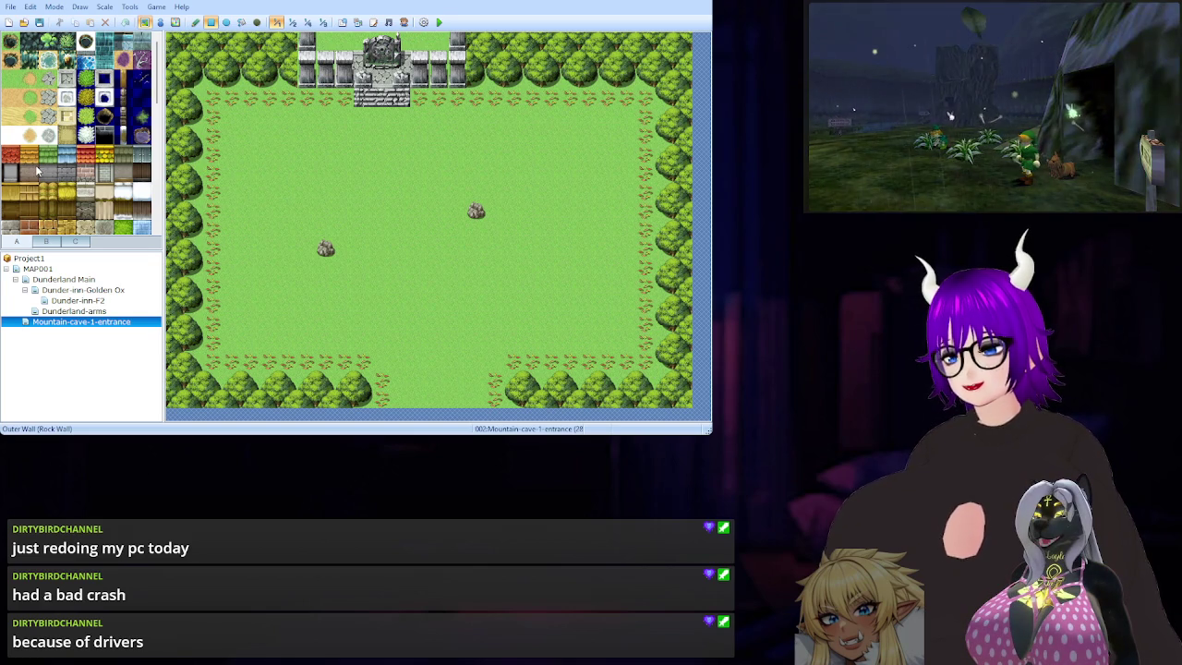
scroll(67, 101, down, 1)
scroll(67, 102, down, 3)
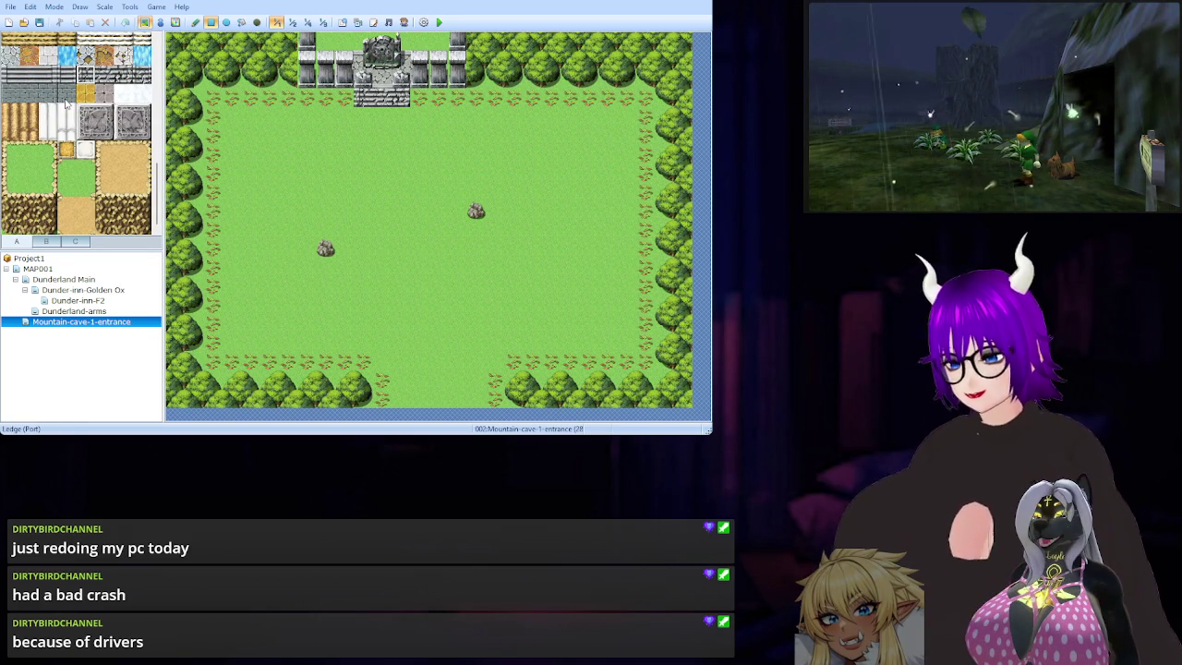
scroll(67, 105, up, 5)
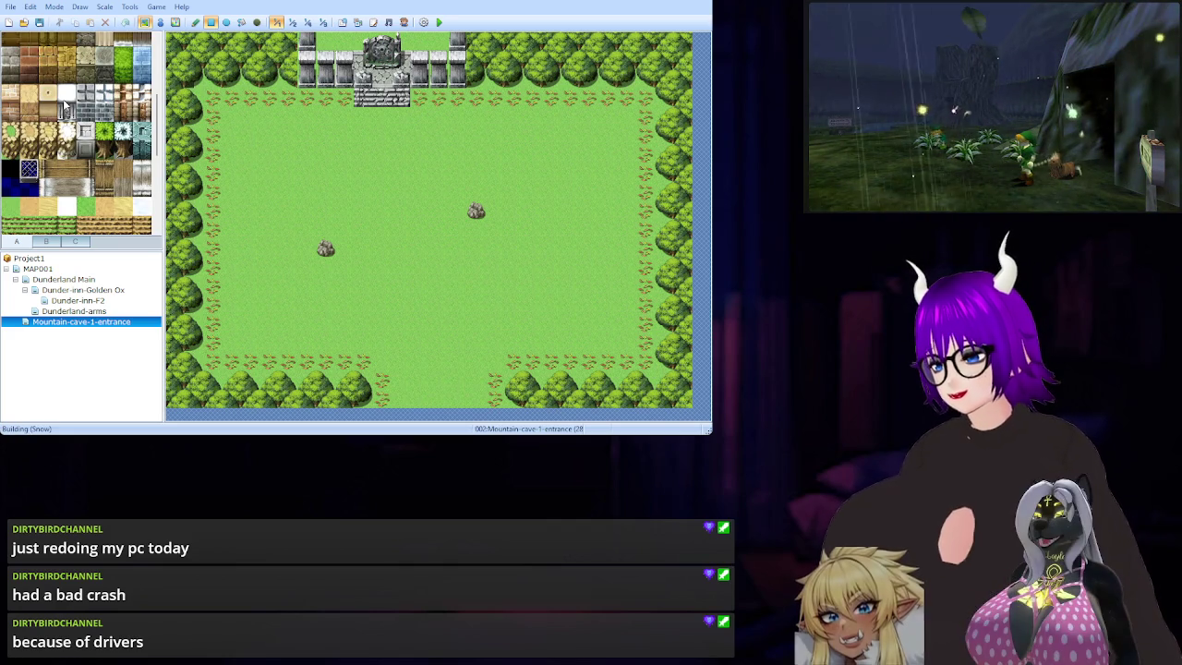
scroll(65, 106, up, 3)
scroll(65, 105, up, 3)
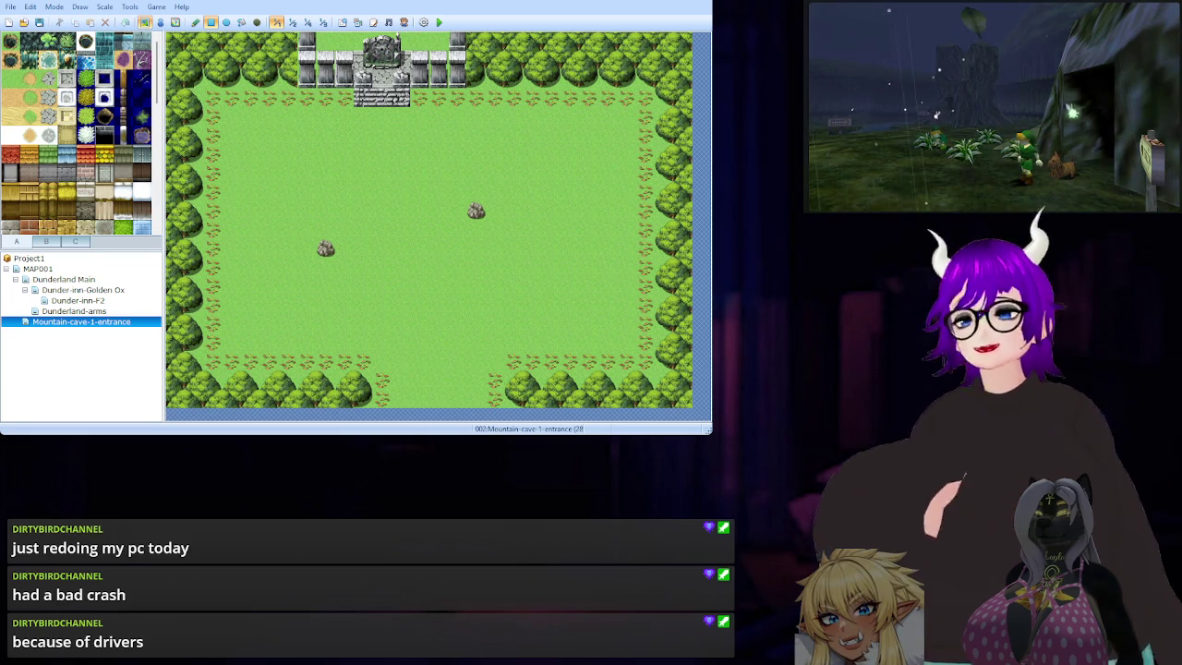
drag(710, 431, 697, 422)
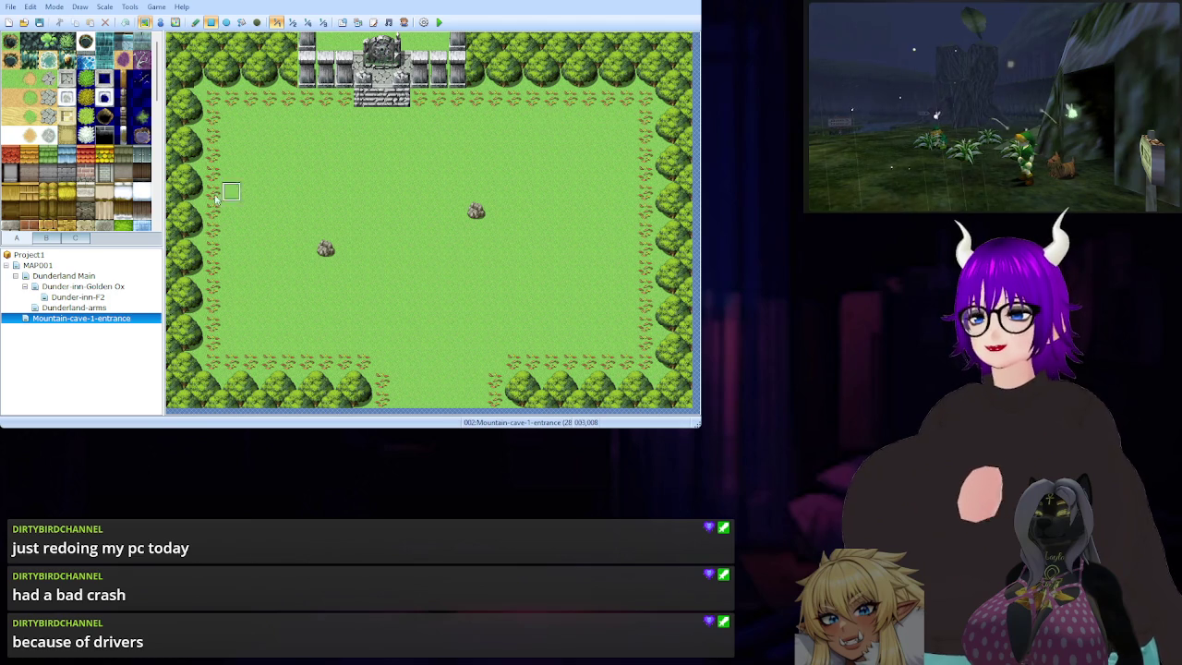
scroll(122, 159, down, 2)
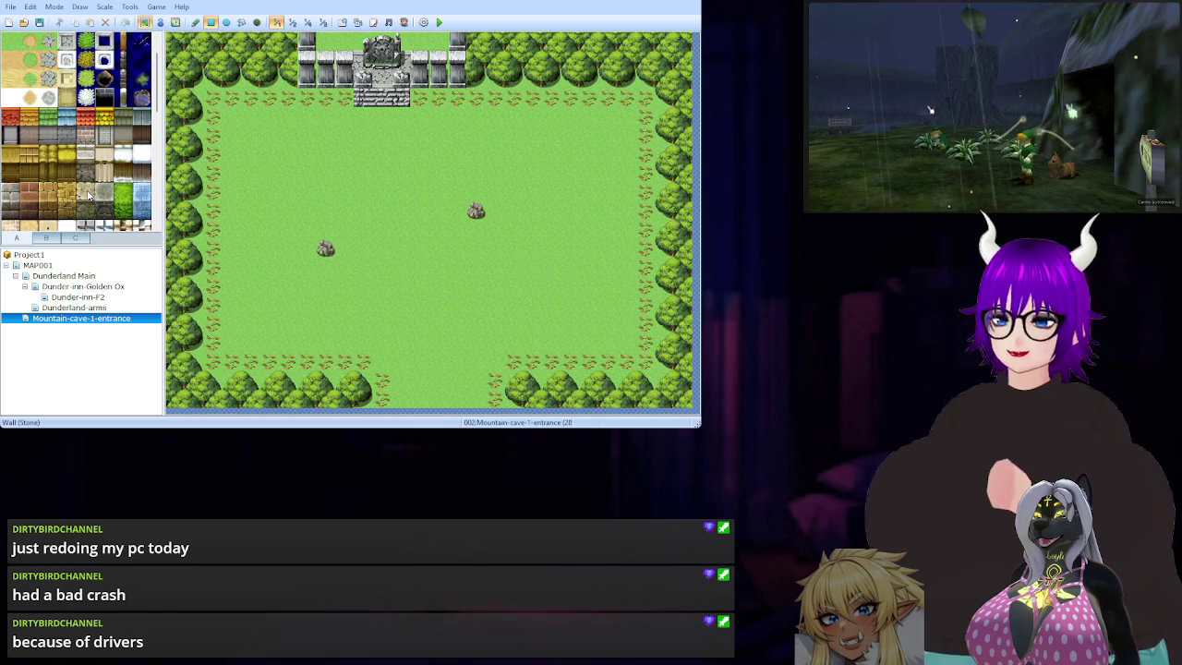
click(12, 192)
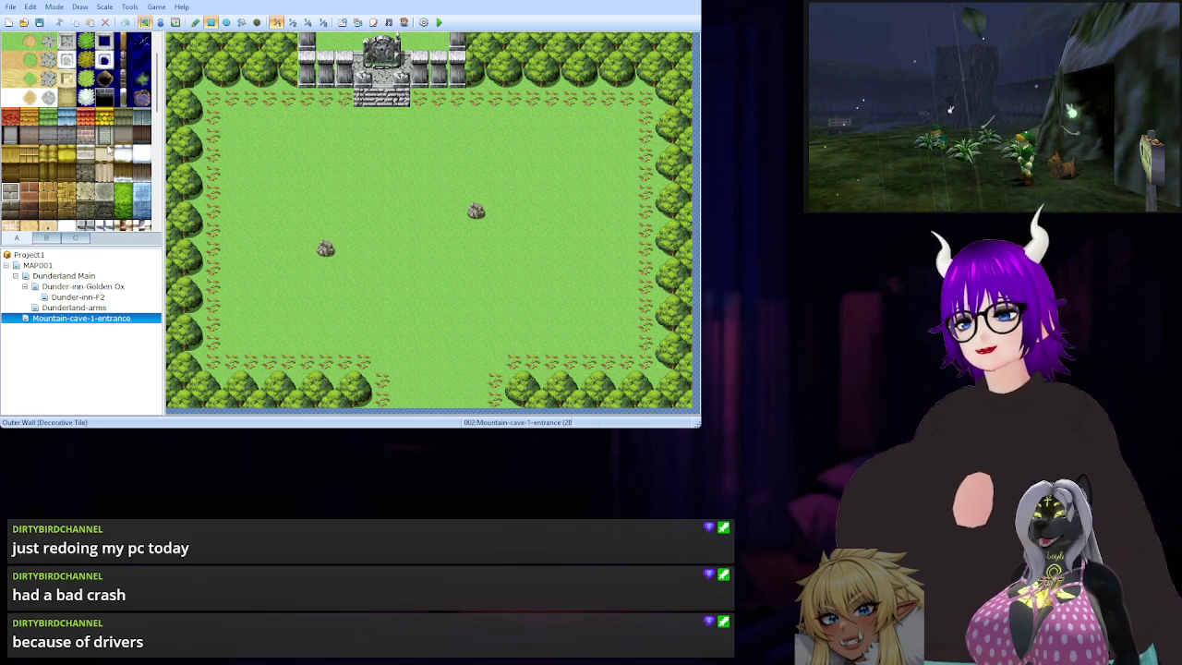
scroll(117, 156, up, 1)
scroll(118, 155, down, 4)
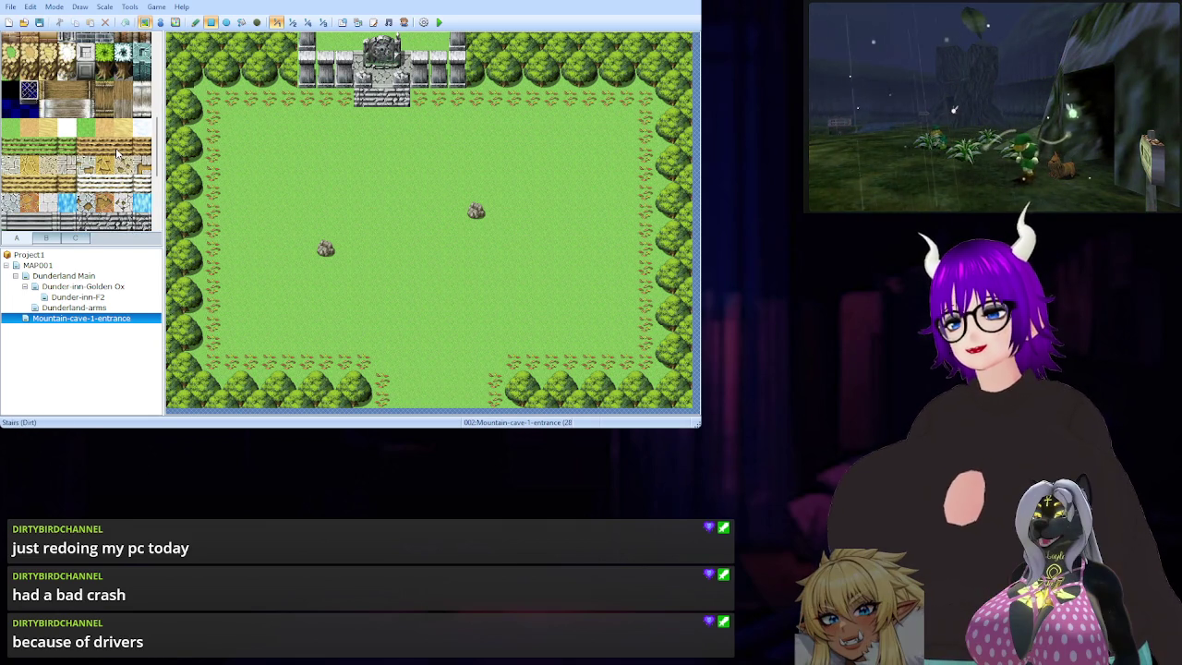
scroll(118, 155, down, 5)
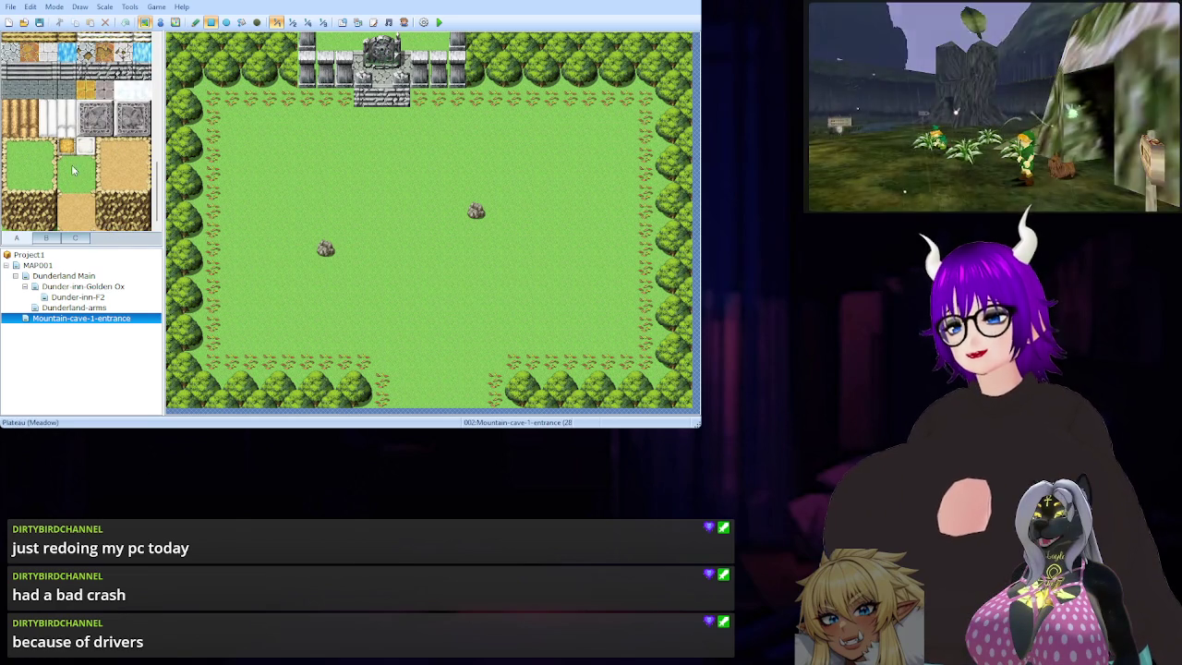
scroll(88, 198, down, 10)
scroll(69, 170, down, 10)
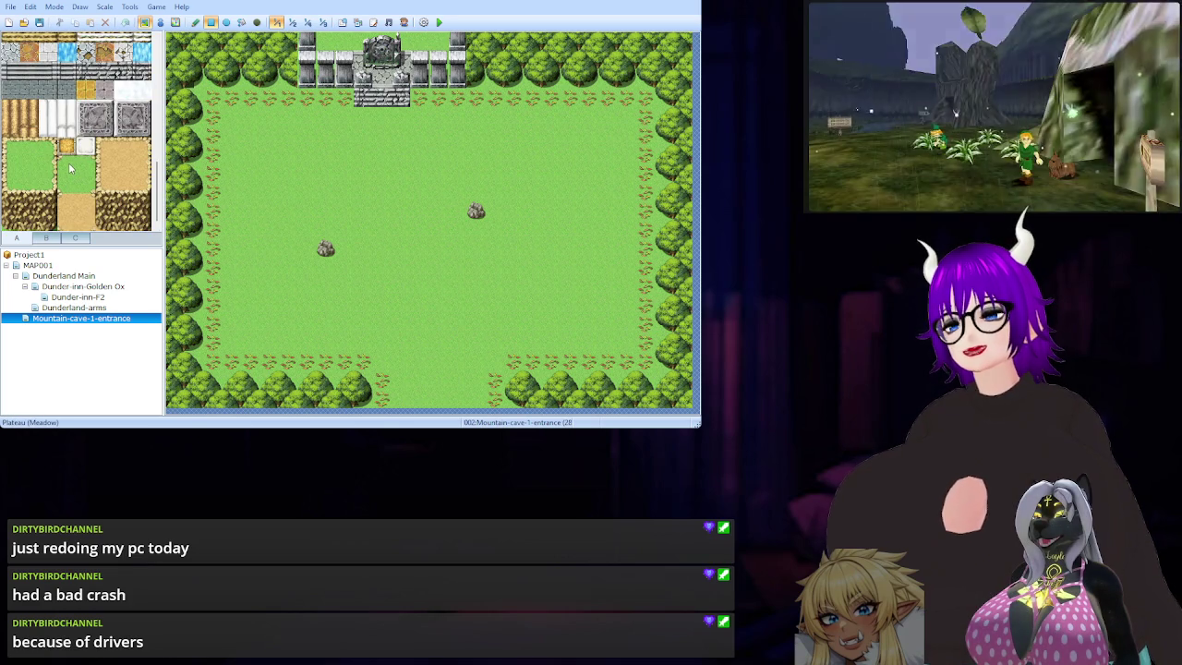
scroll(69, 169, up, 3)
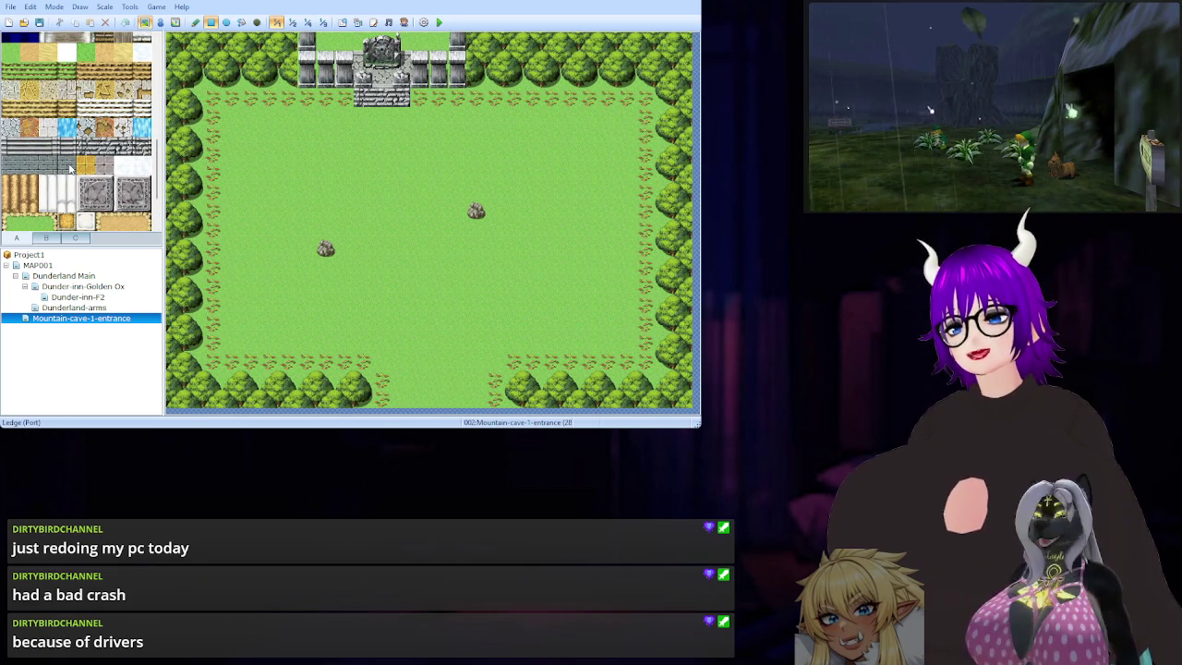
scroll(69, 169, up, 5)
scroll(69, 169, down, 10)
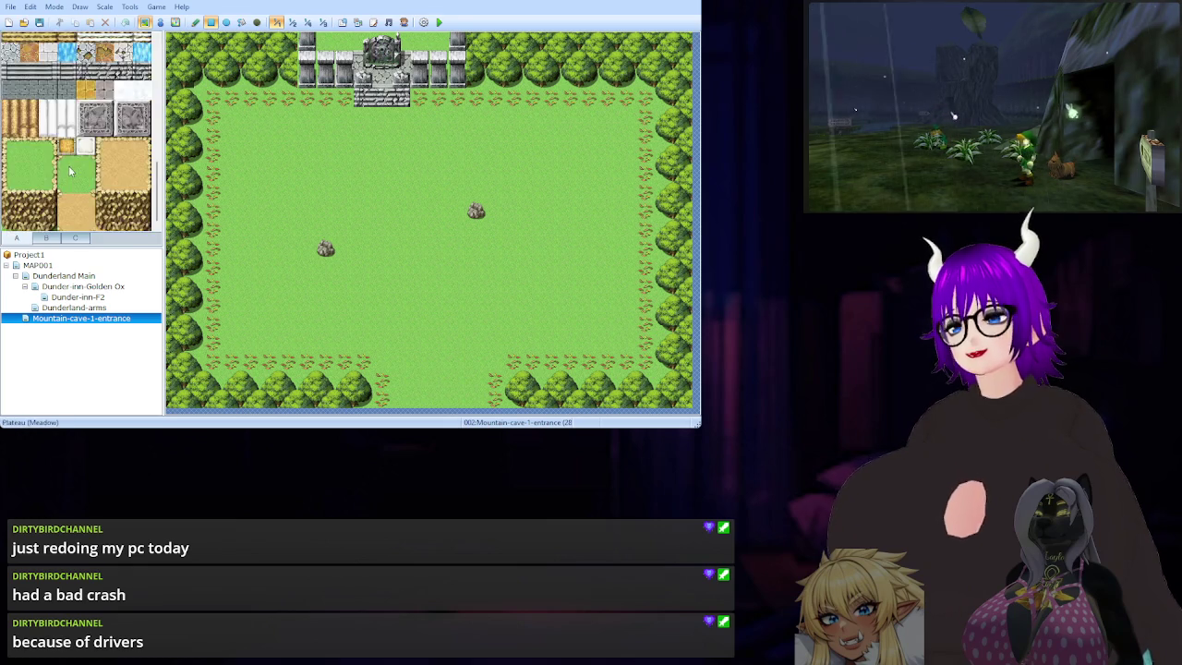
Look through tab B's flower and object tiles, then show tab C's monument tiles.
click(47, 238)
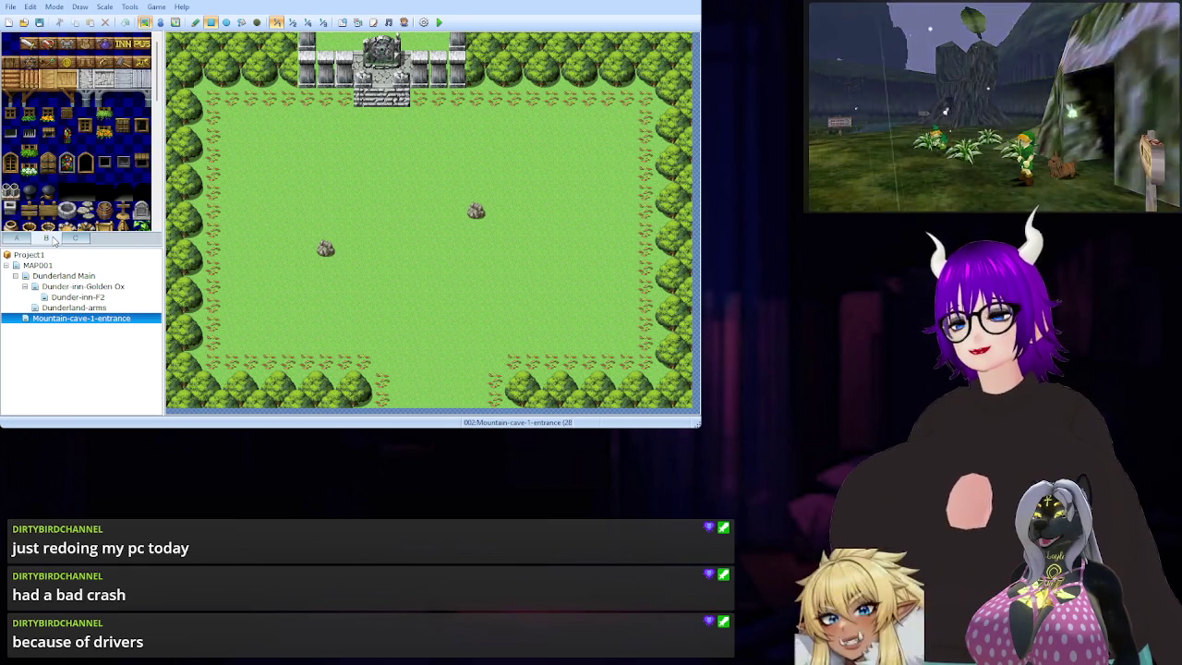
scroll(64, 155, down, 3)
scroll(65, 155, down, 6)
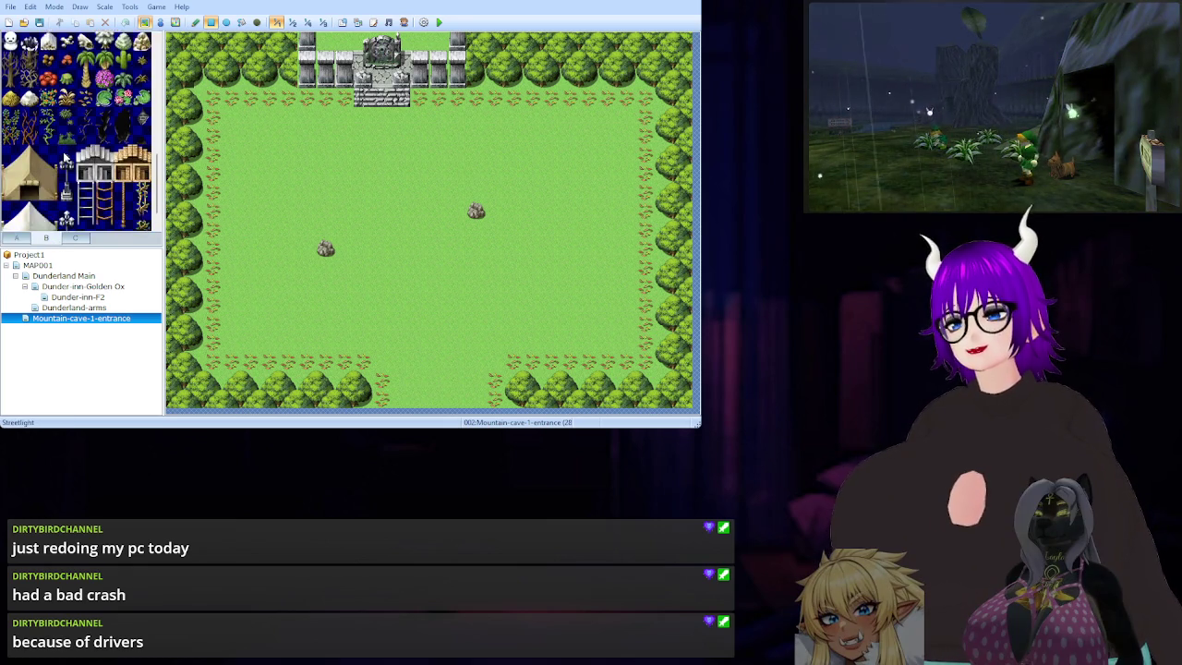
scroll(83, 175, down, 10)
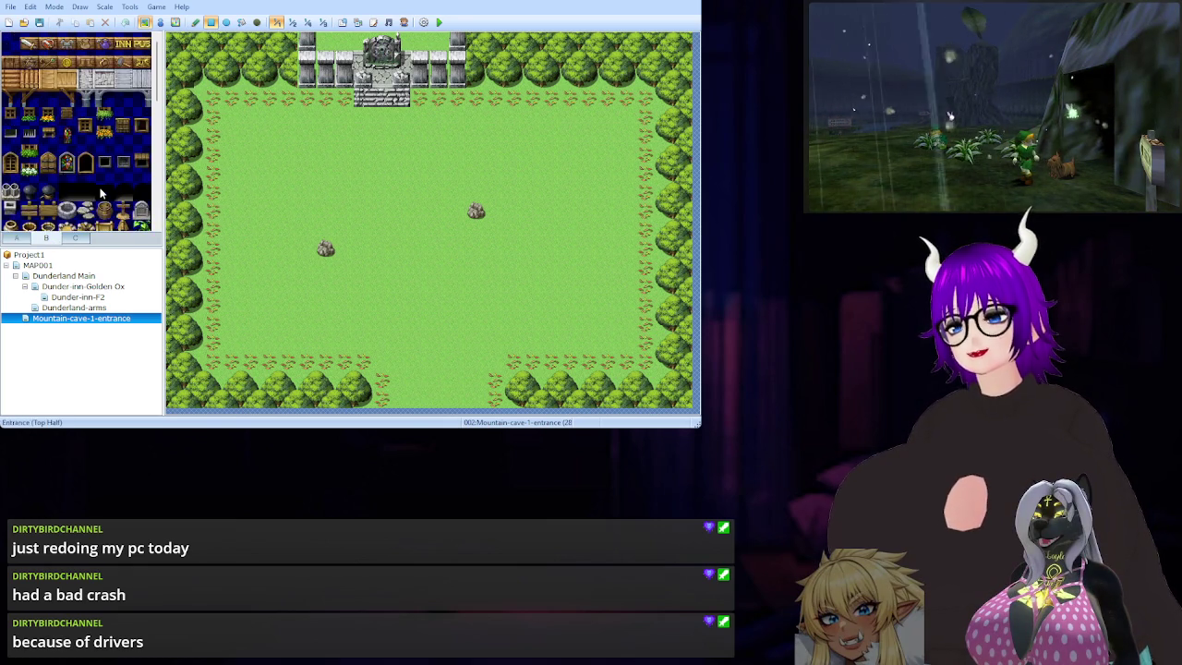
click(74, 238)
scroll(83, 139, down, 6)
scroll(78, 170, up, 1)
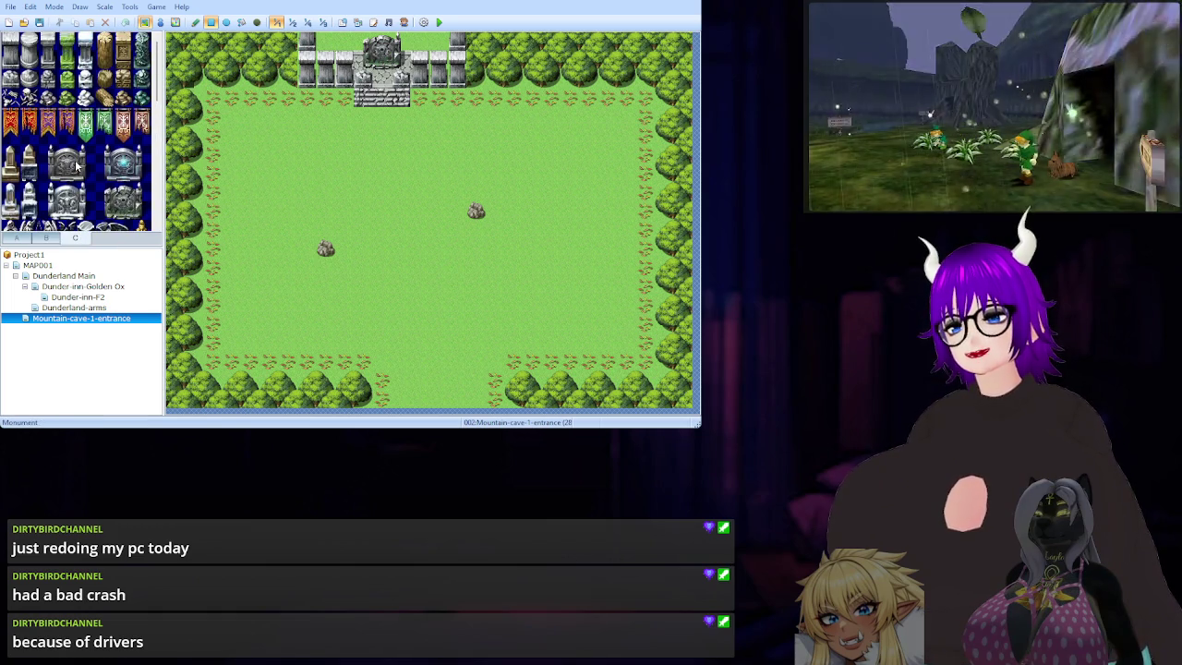
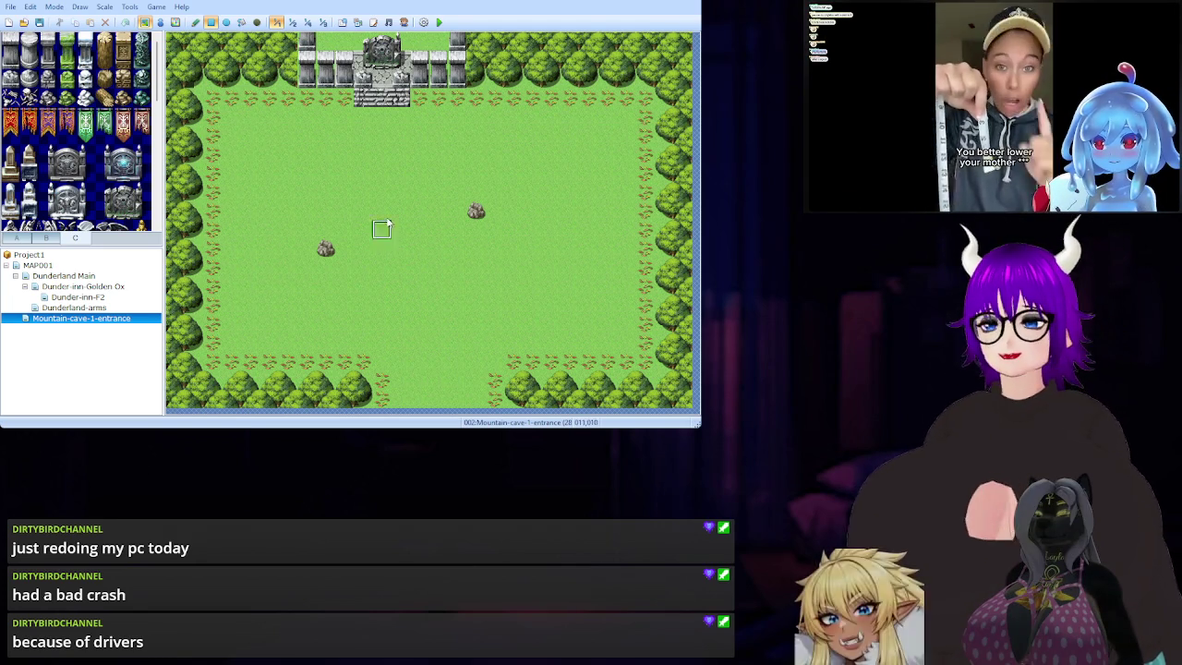
Browse tileset tabs C and B, then show tab A's grass, dirt and water tiles and pause the video.
scroll(106, 142, down, 10)
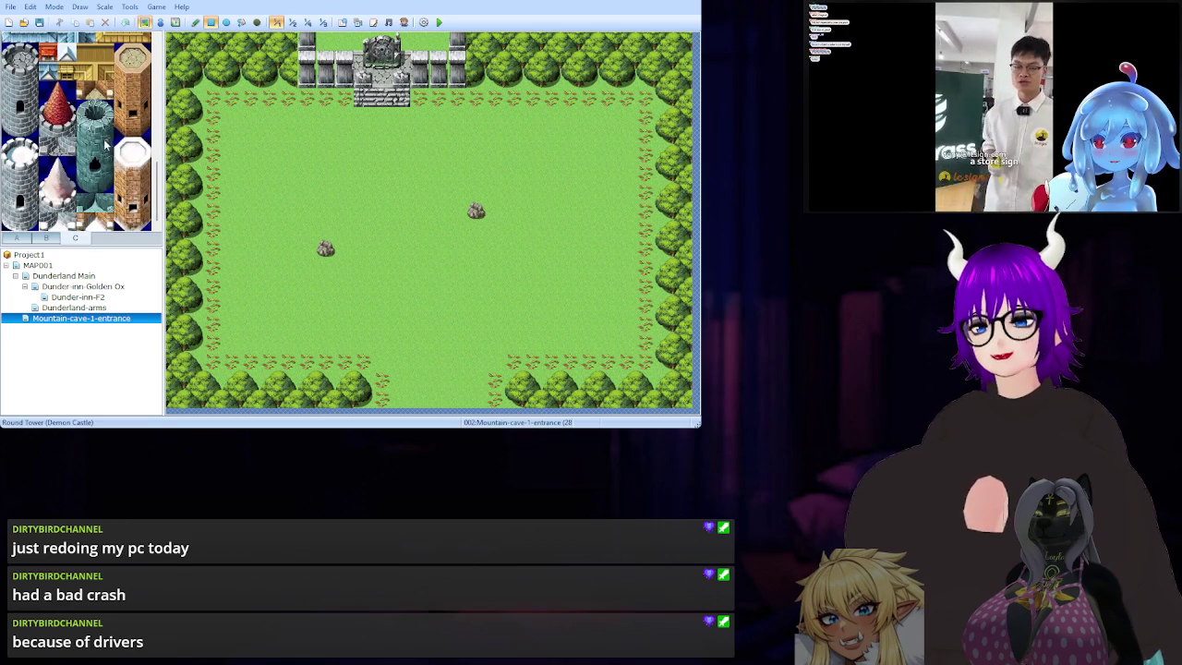
scroll(106, 141, up, 8)
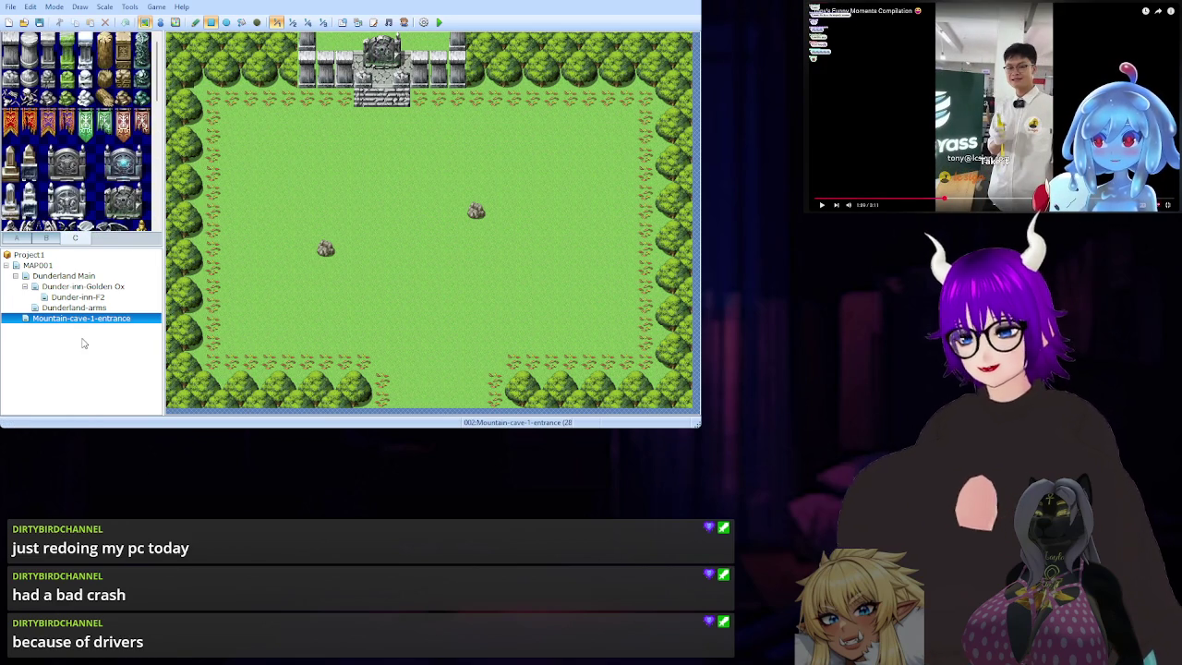
click(46, 238)
scroll(106, 183, down, 5)
scroll(106, 183, up, 5)
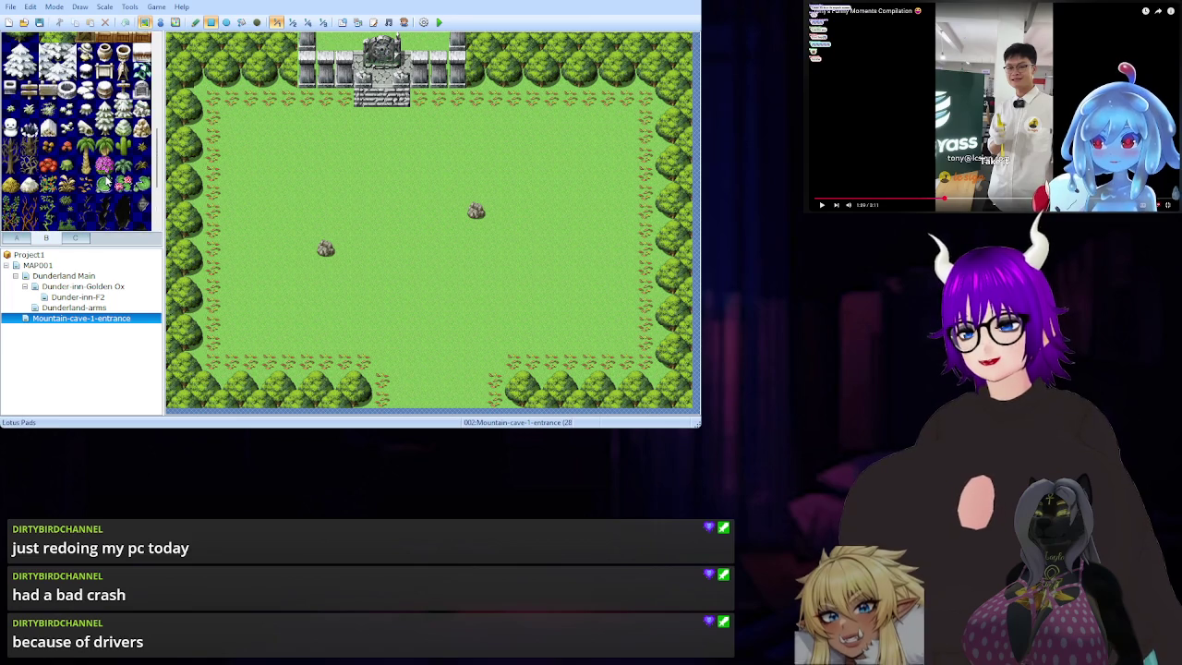
scroll(106, 182, up, 5)
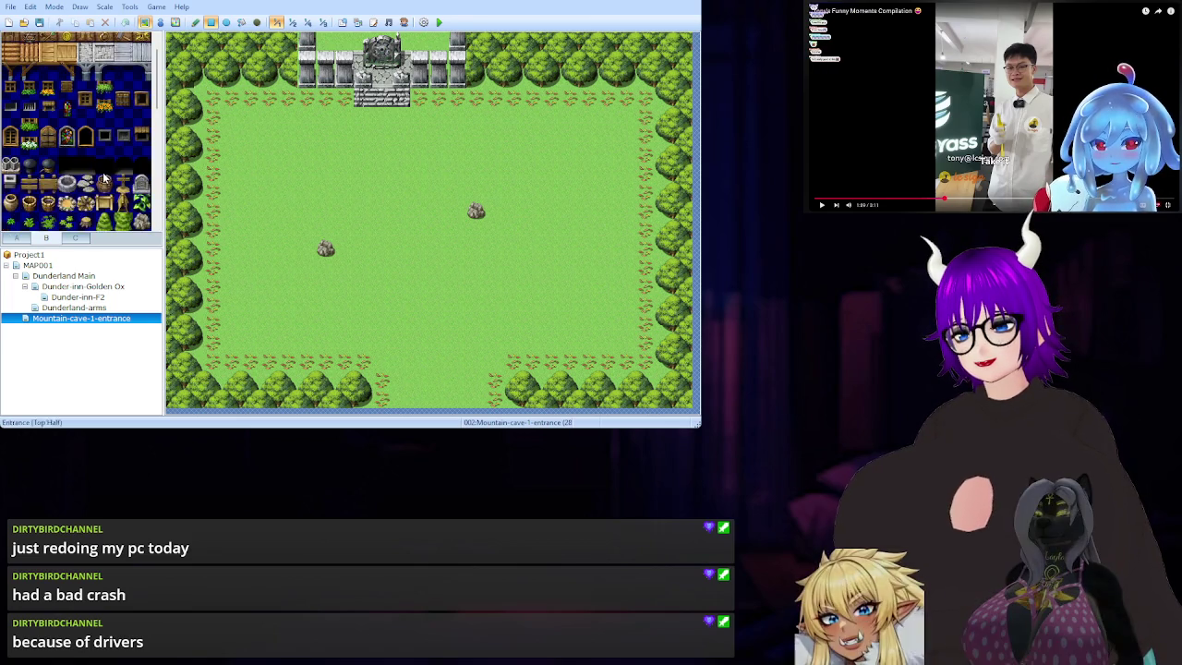
click(16, 237)
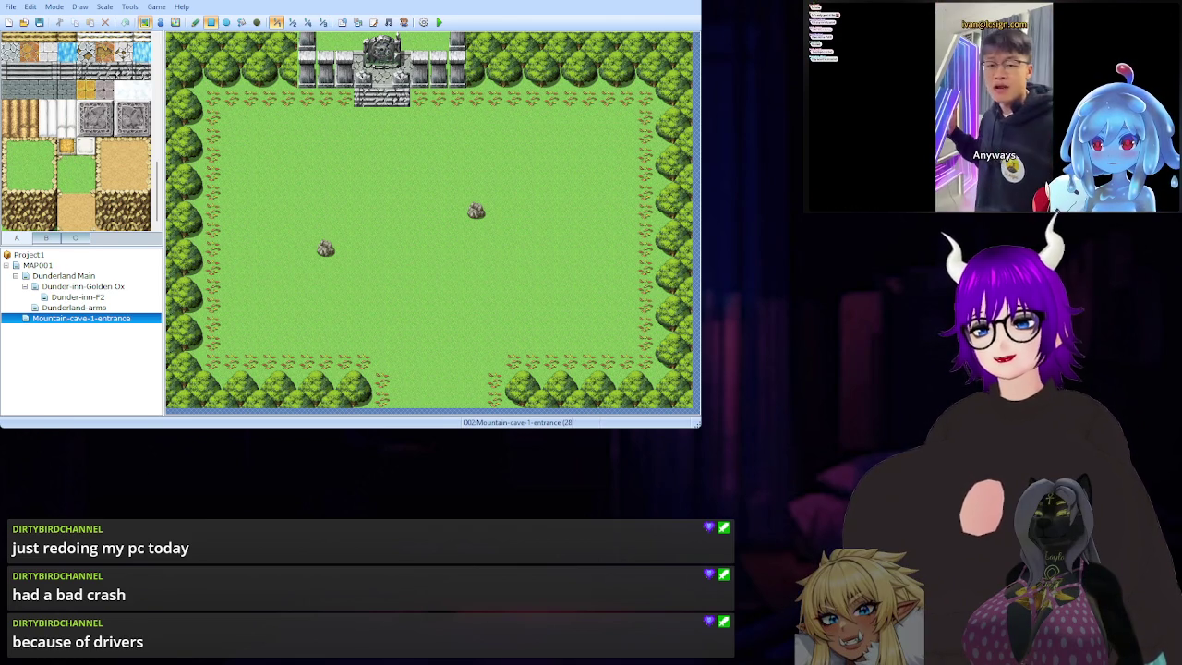
click(1057, 205)
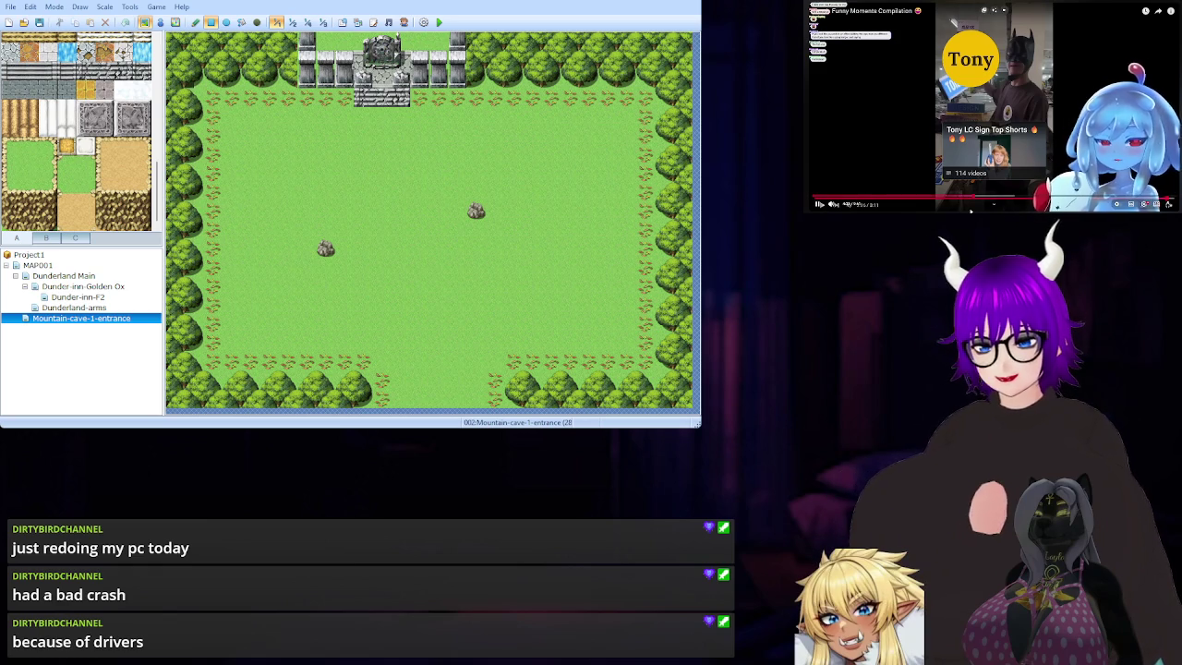
key(space)
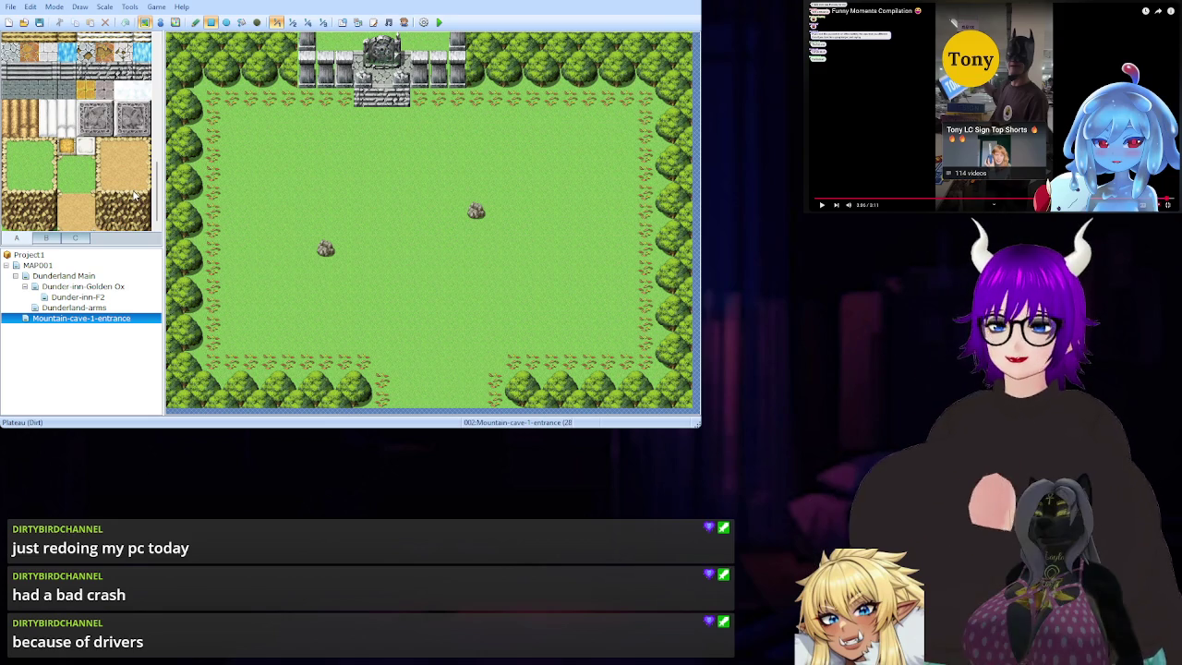
Scroll through the tab A terrain tiles.
scroll(126, 189, up, 5)
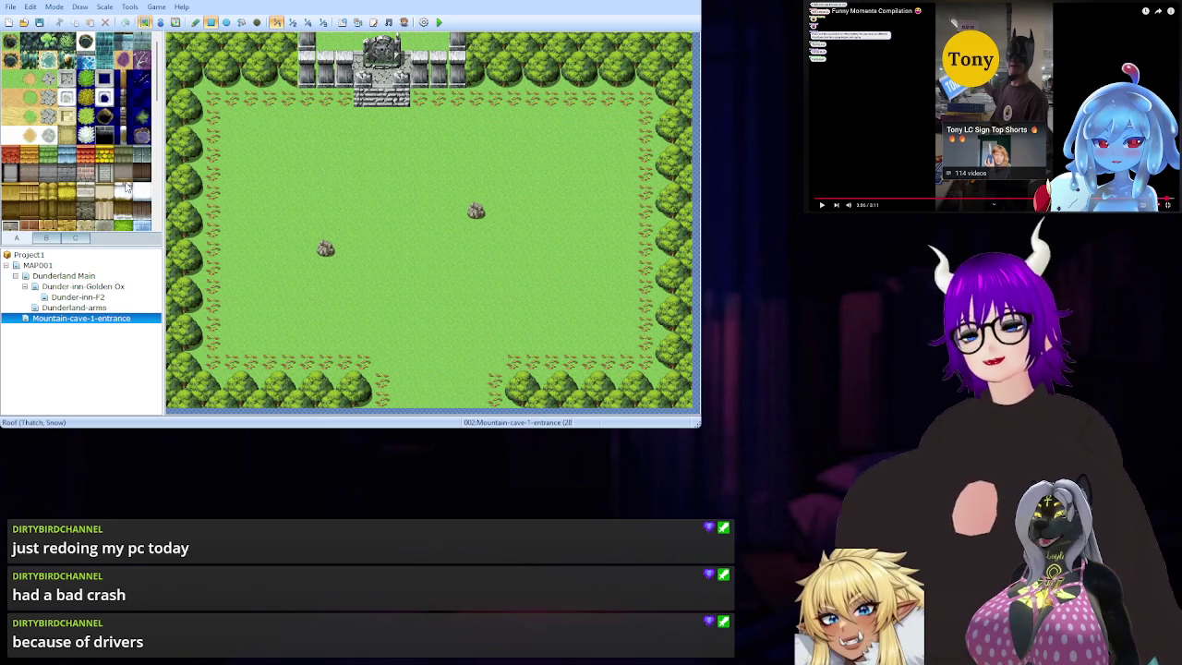
scroll(126, 190, down, 2)
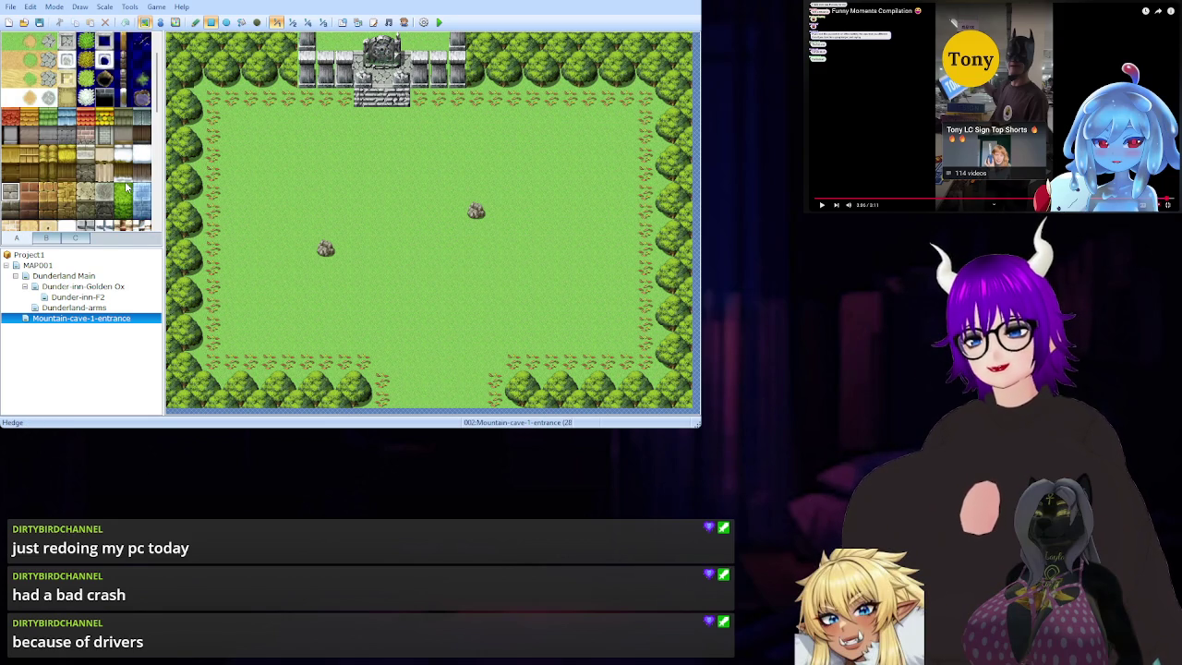
scroll(126, 189, down, 2)
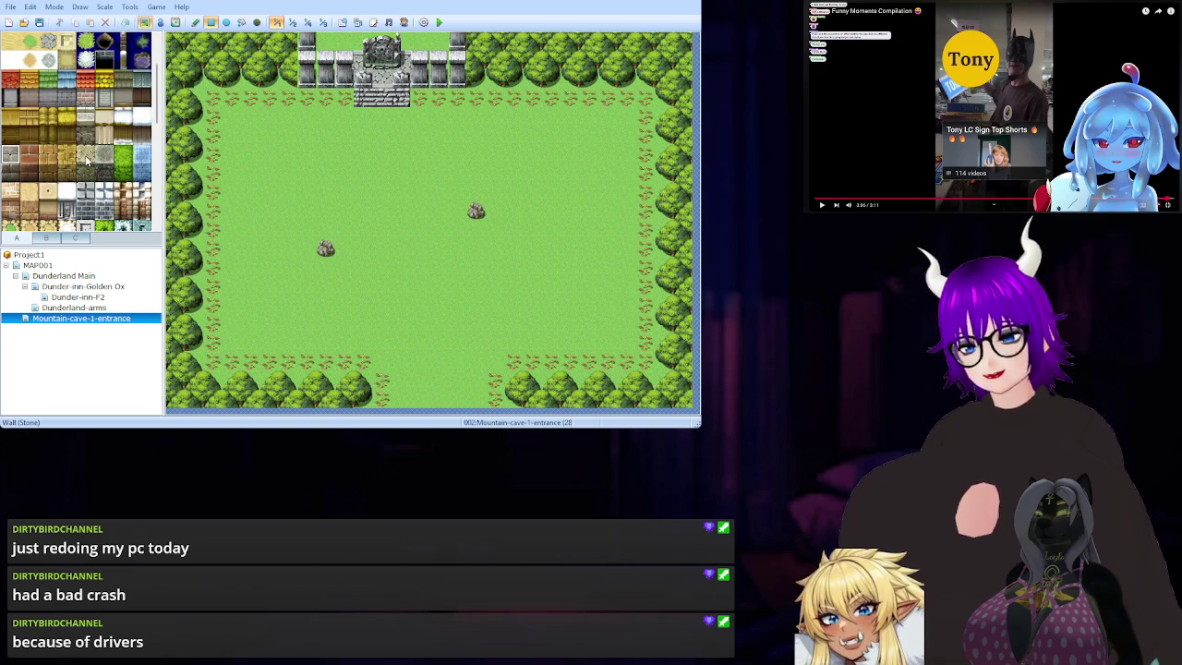
scroll(86, 158, down, 2)
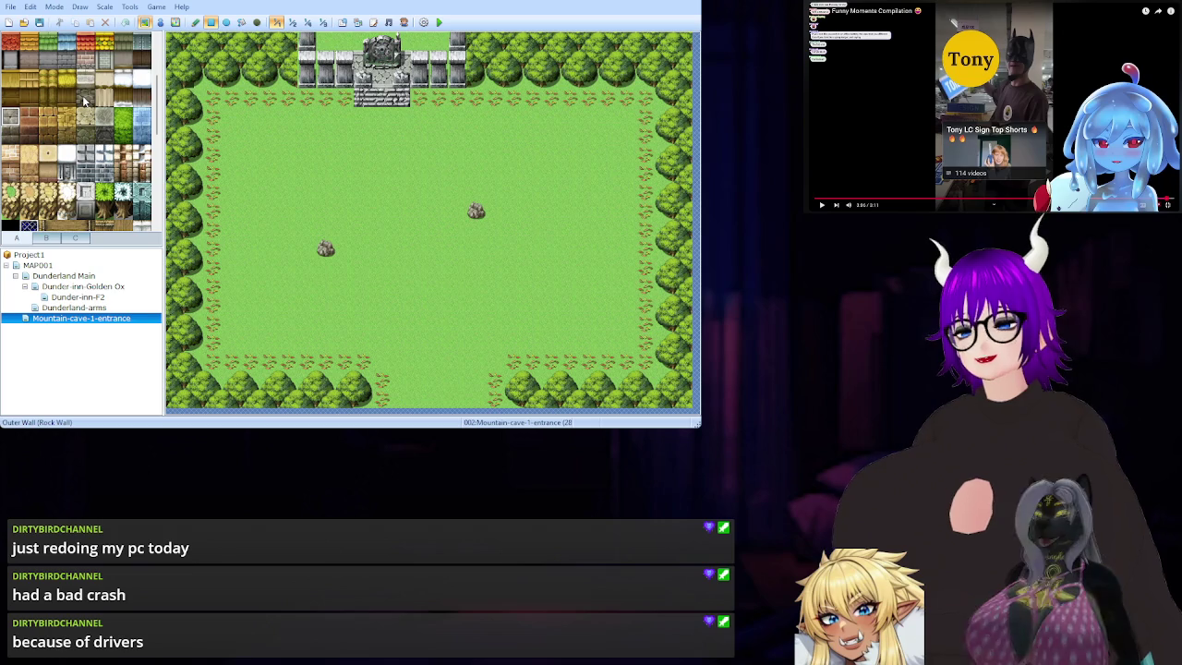
scroll(84, 100, down, 3)
scroll(86, 97, up, 1)
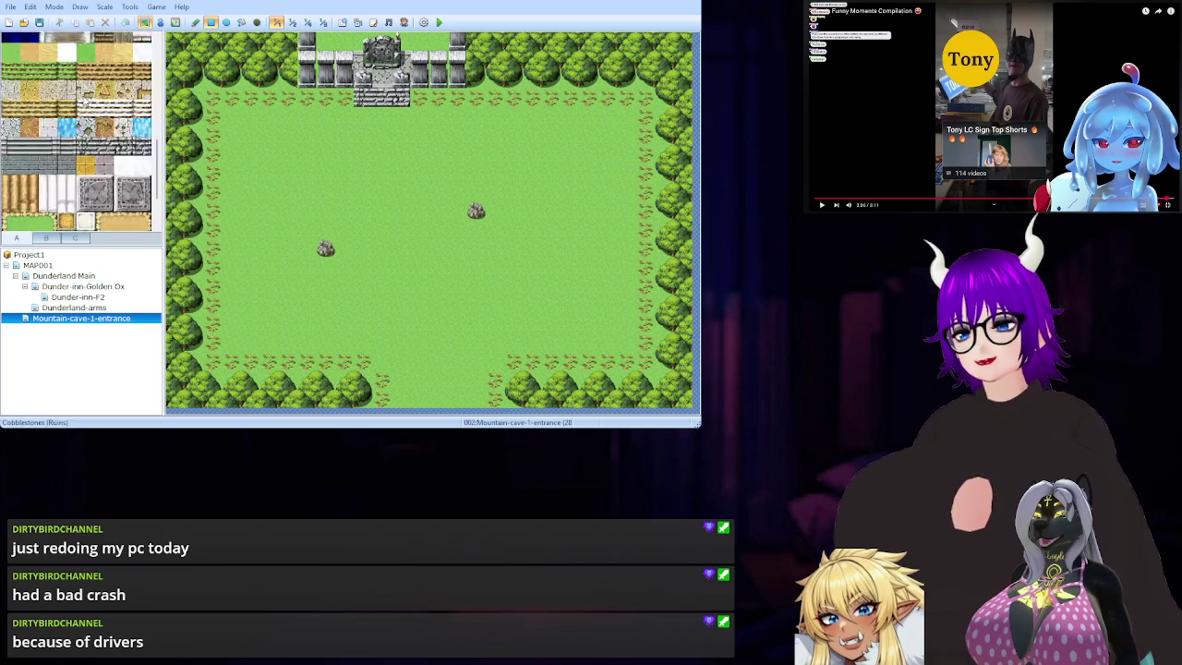
scroll(84, 97, up, 2)
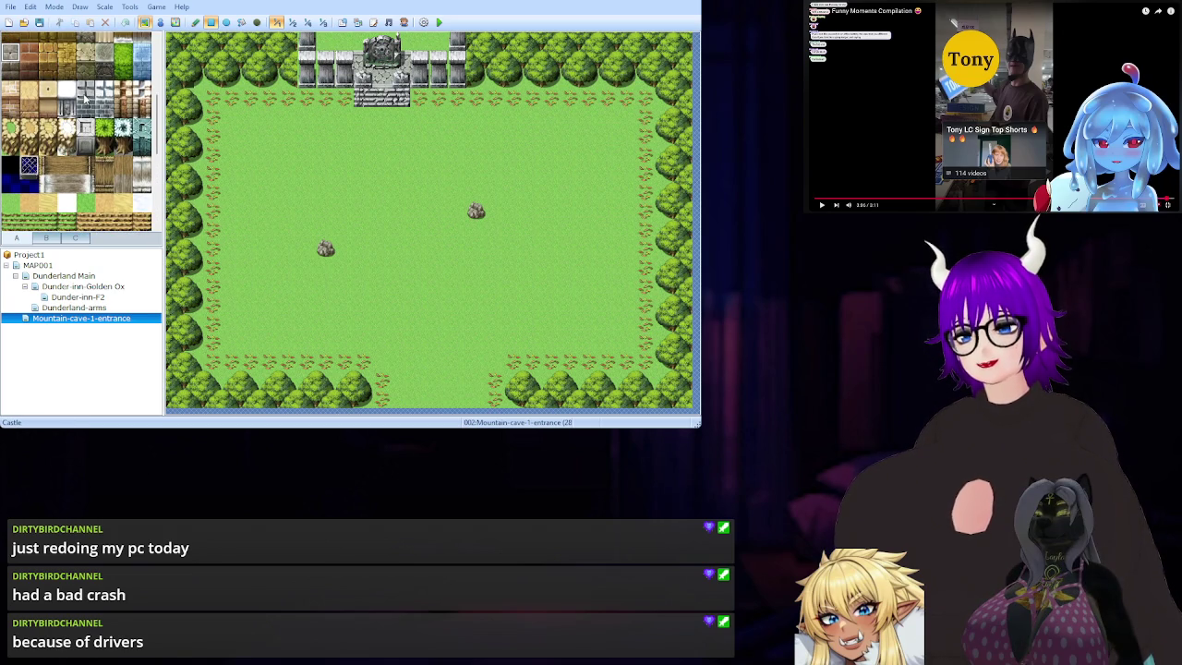
scroll(85, 97, up, 2)
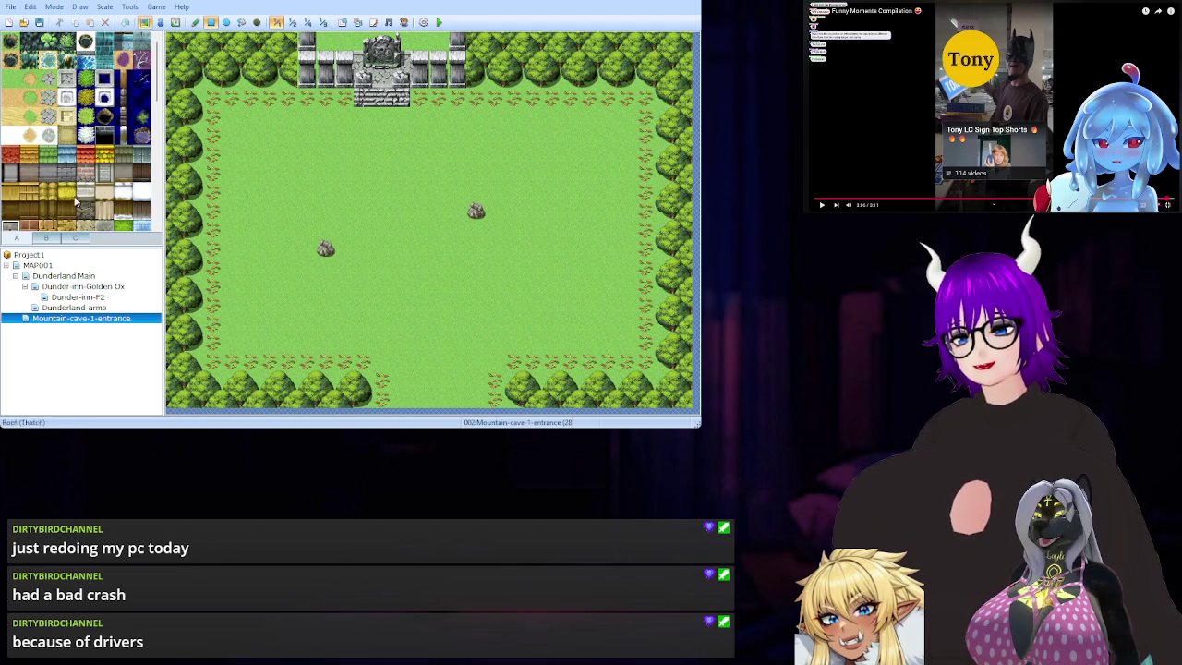
Switch to tileset tab B and scroll down to the furniture, signs and windows.
click(46, 238)
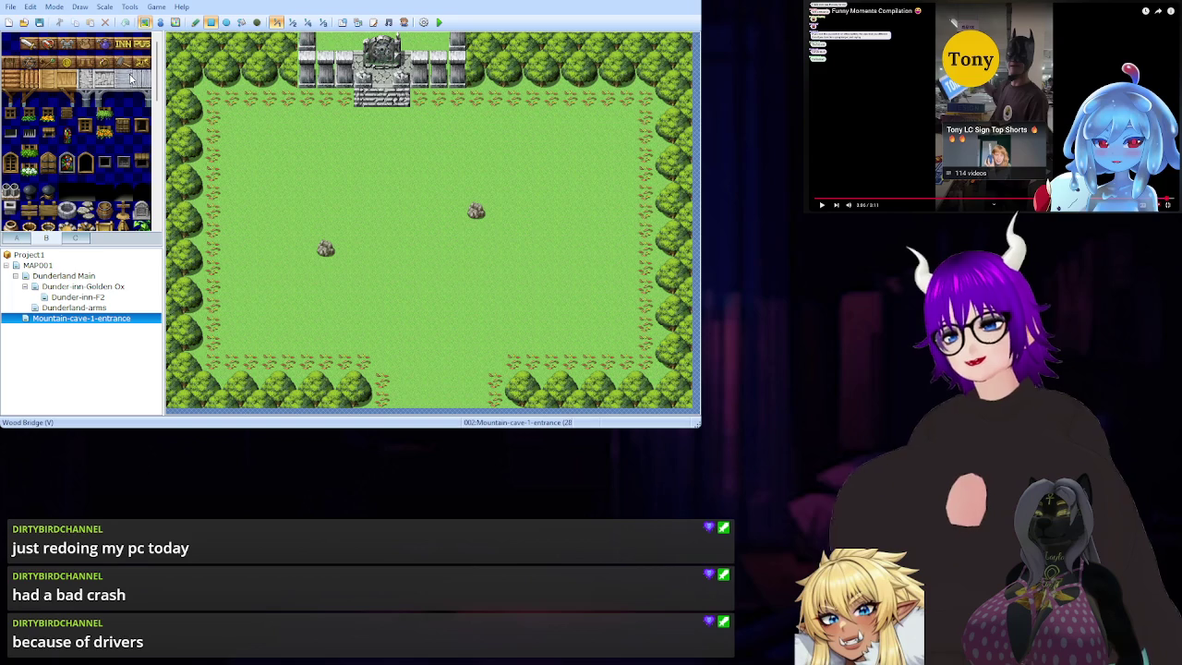
scroll(79, 69, down, 4)
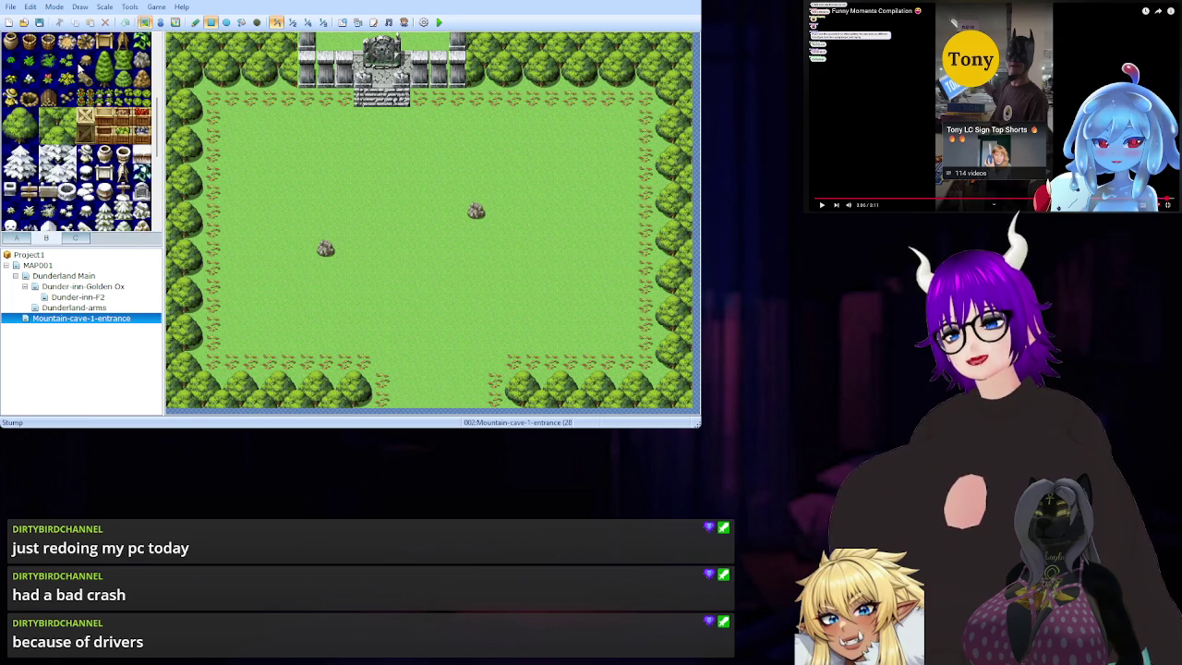
scroll(79, 67, down, 4)
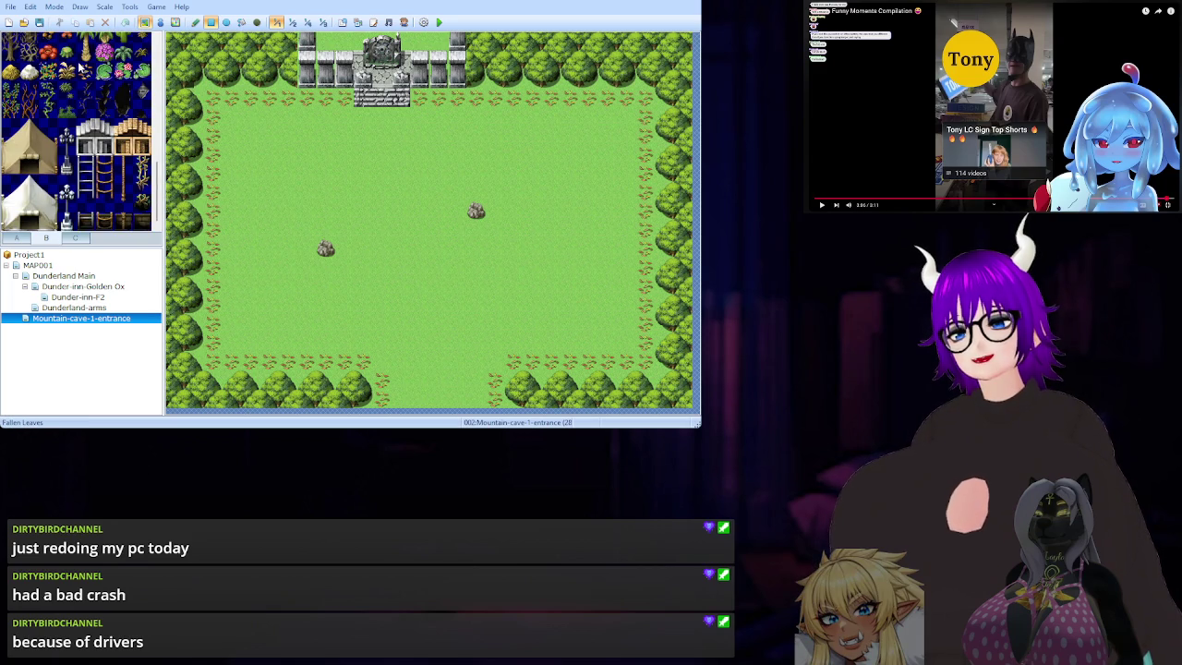
scroll(81, 67, up, 5)
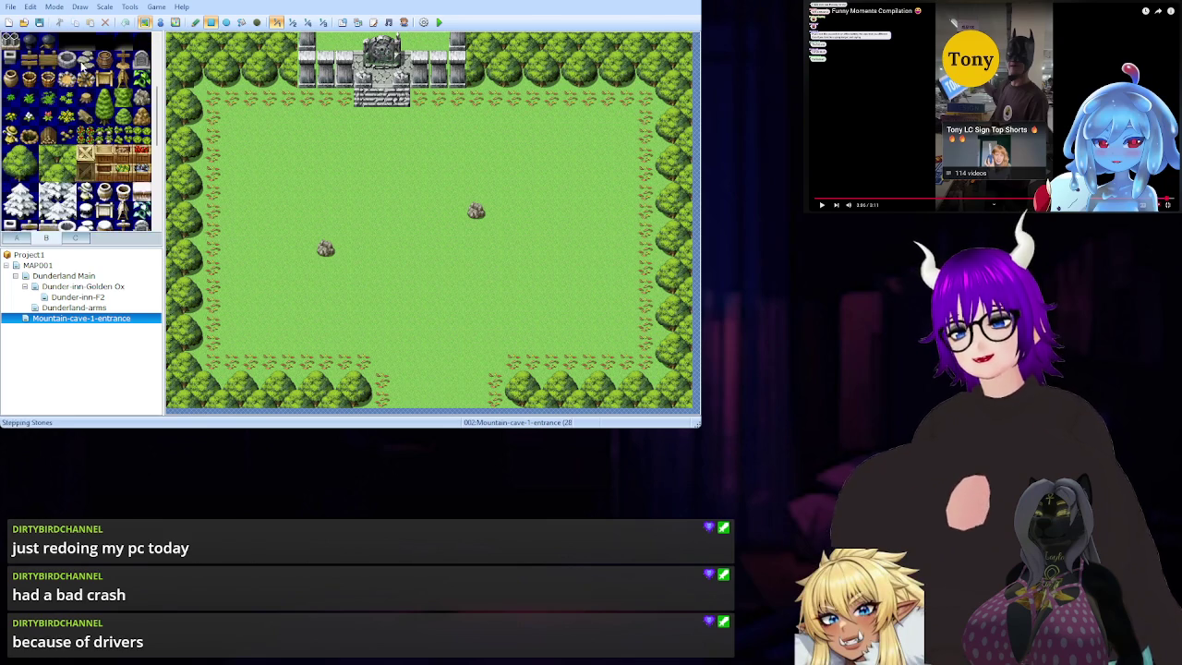
scroll(86, 113, down, 2)
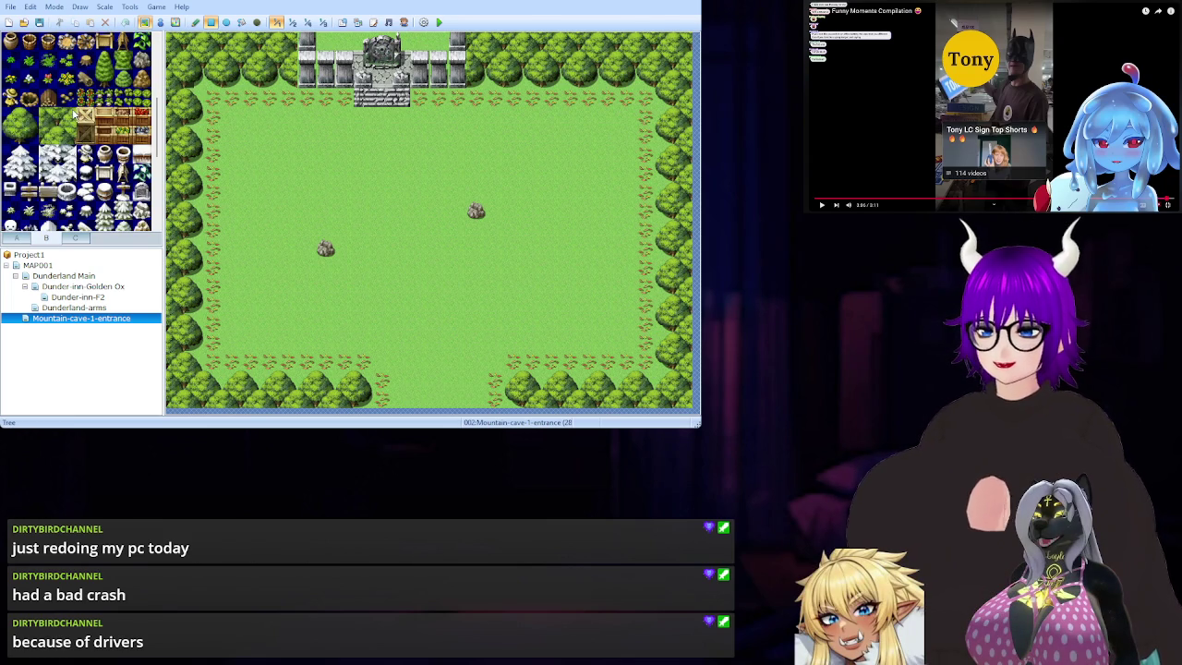
scroll(73, 112, down, 10)
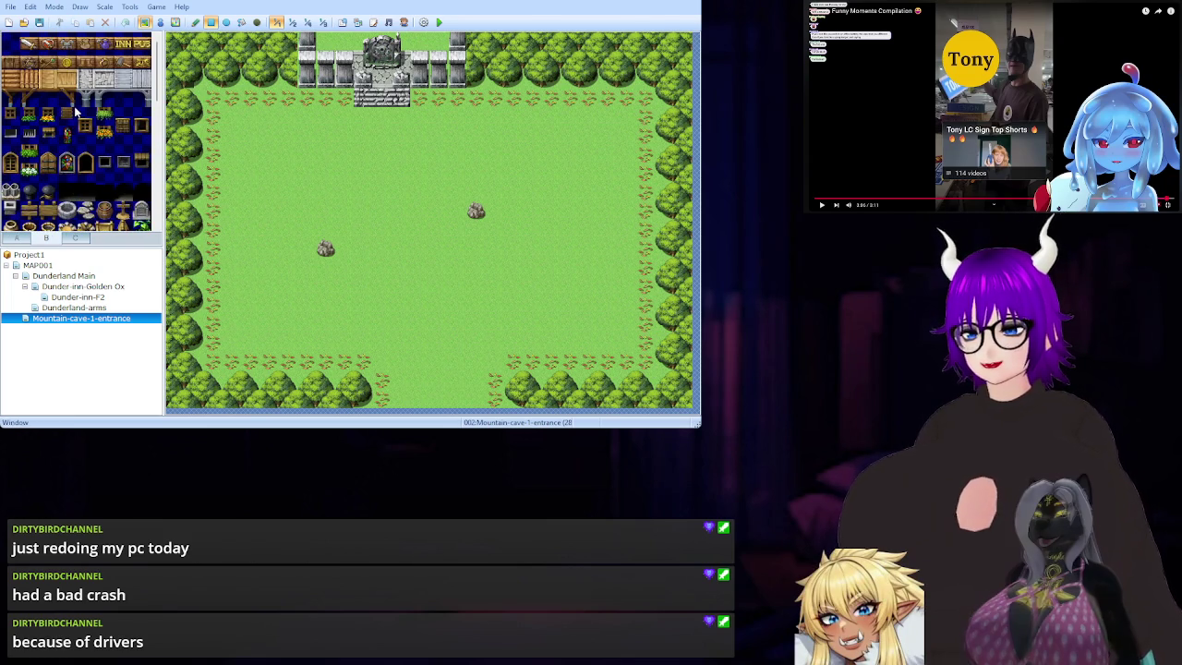
Look through tab C's banners, monuments and statue tiles.
click(73, 239)
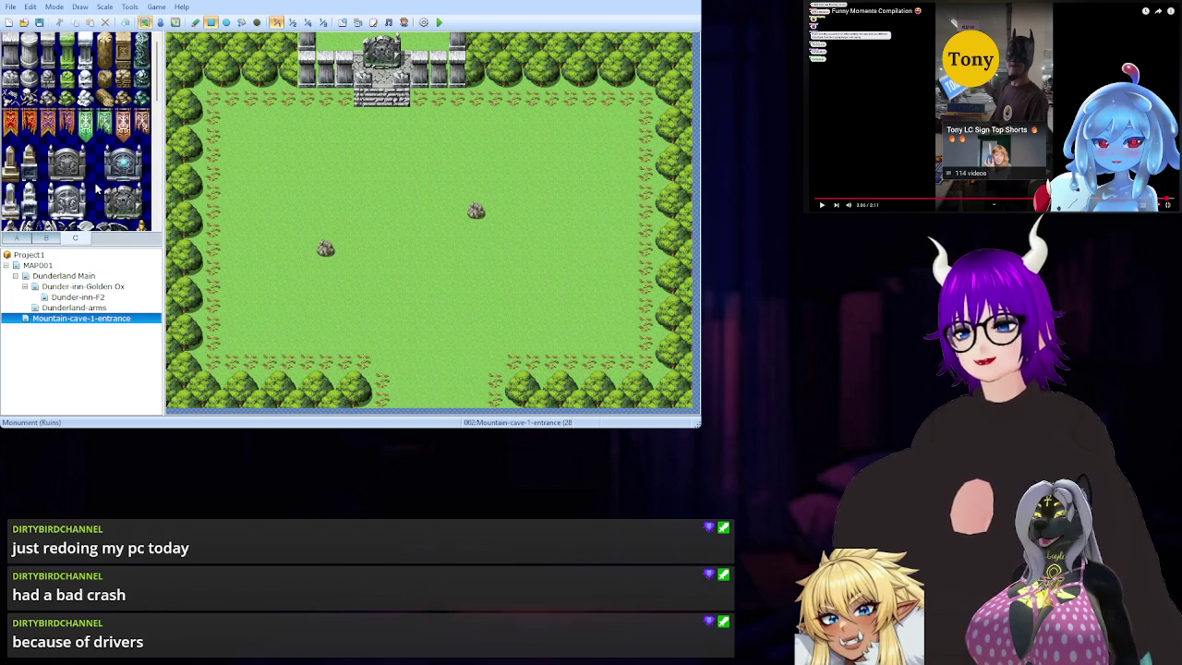
scroll(81, 171, down, 2)
scroll(89, 132, down, 4)
scroll(90, 132, up, 1)
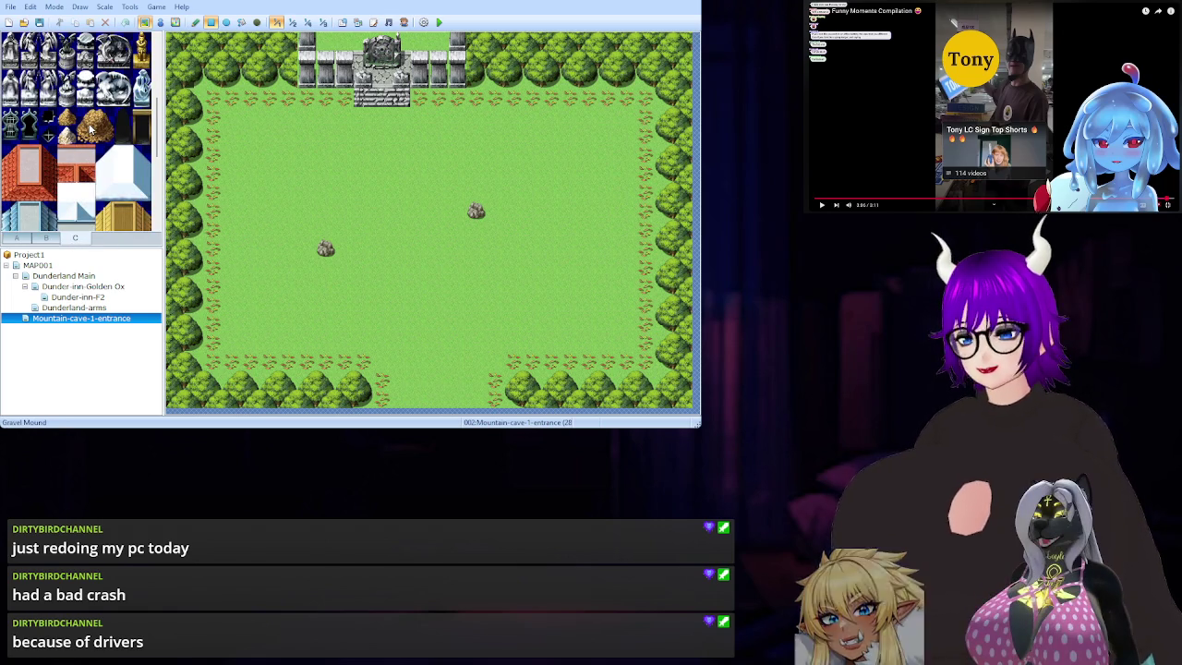
scroll(90, 130, down, 5)
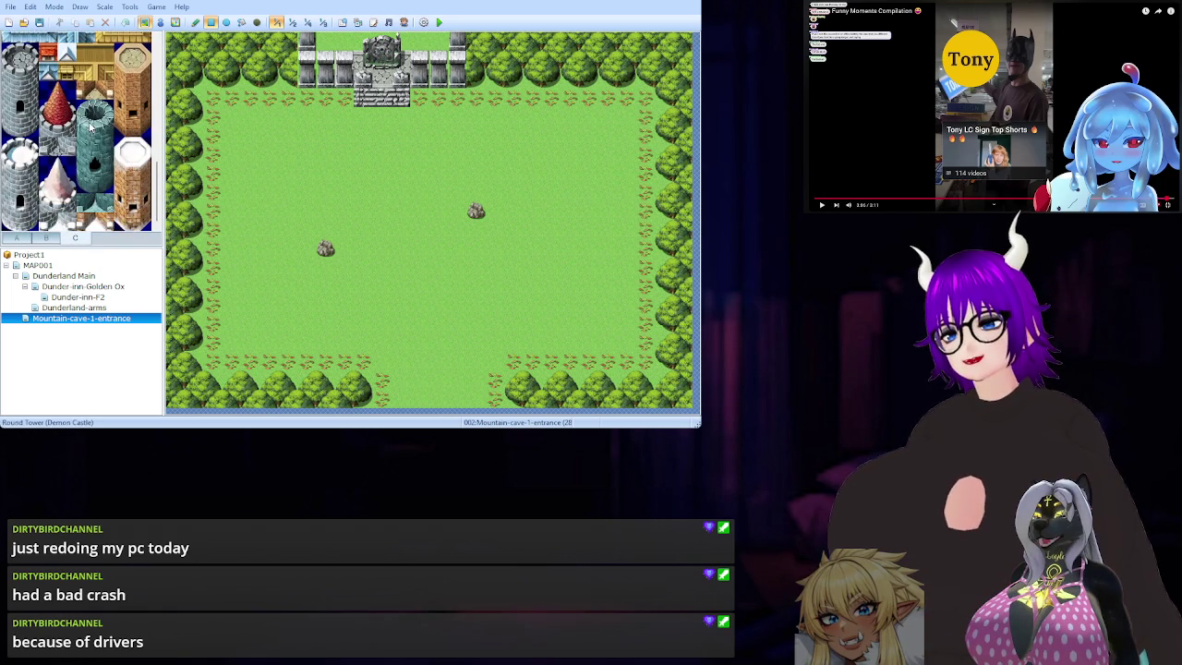
scroll(90, 128, up, 10)
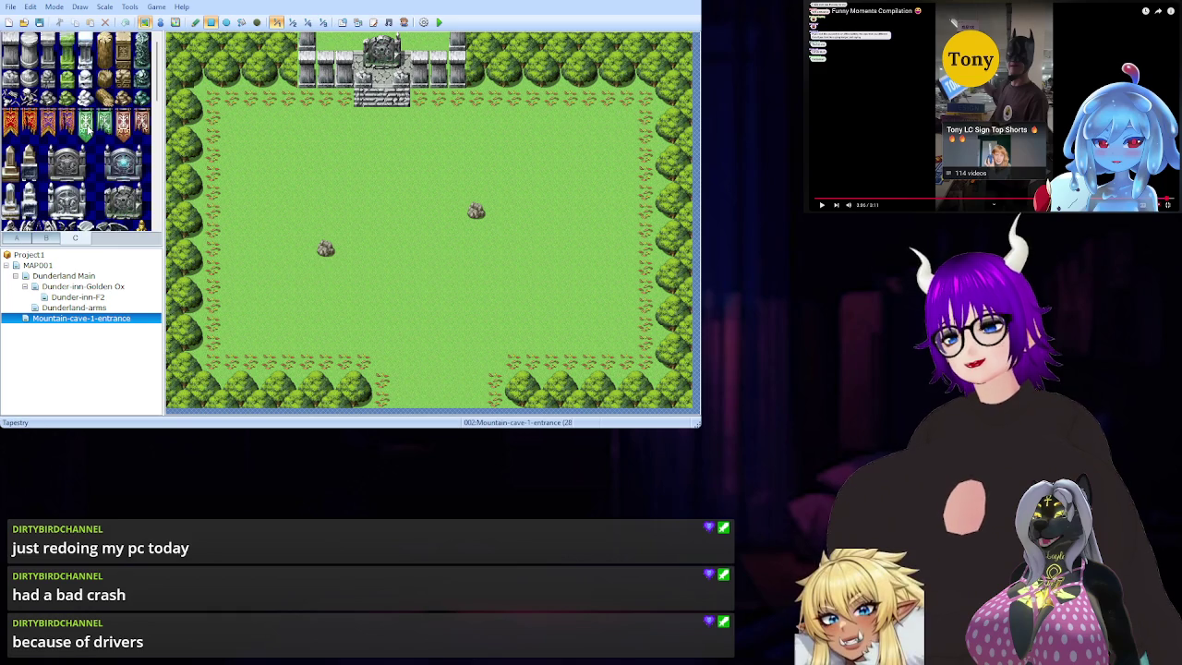
Return to tab A, select the Soil tile and browse the palette rows.
click(17, 238)
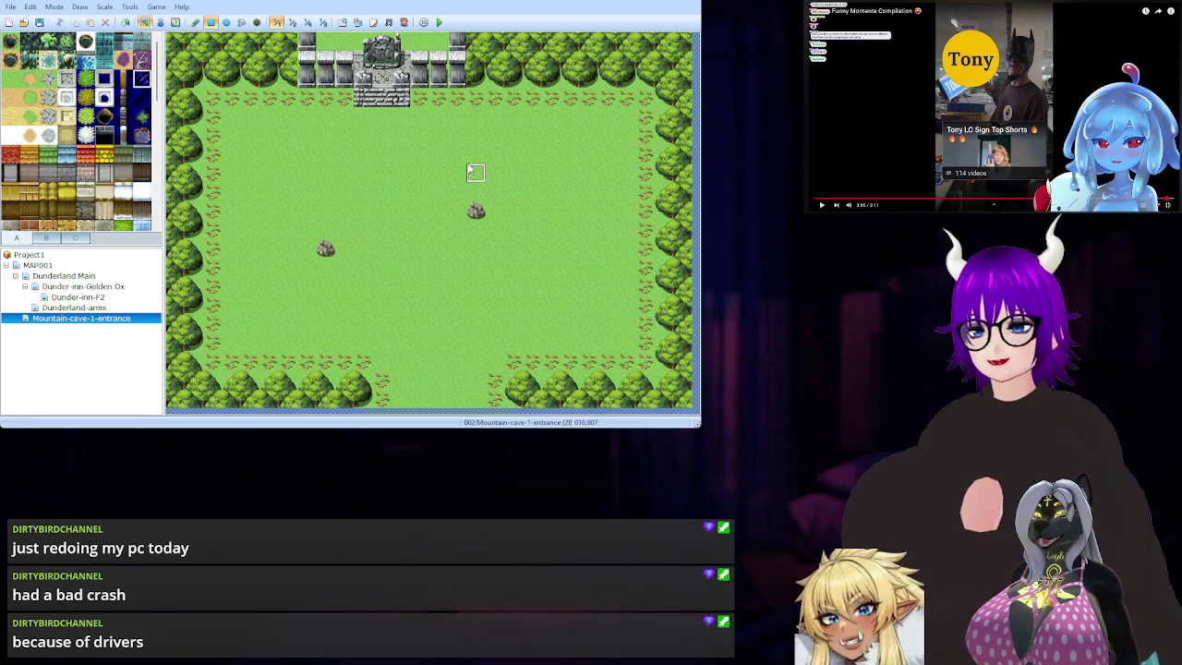
click(143, 99)
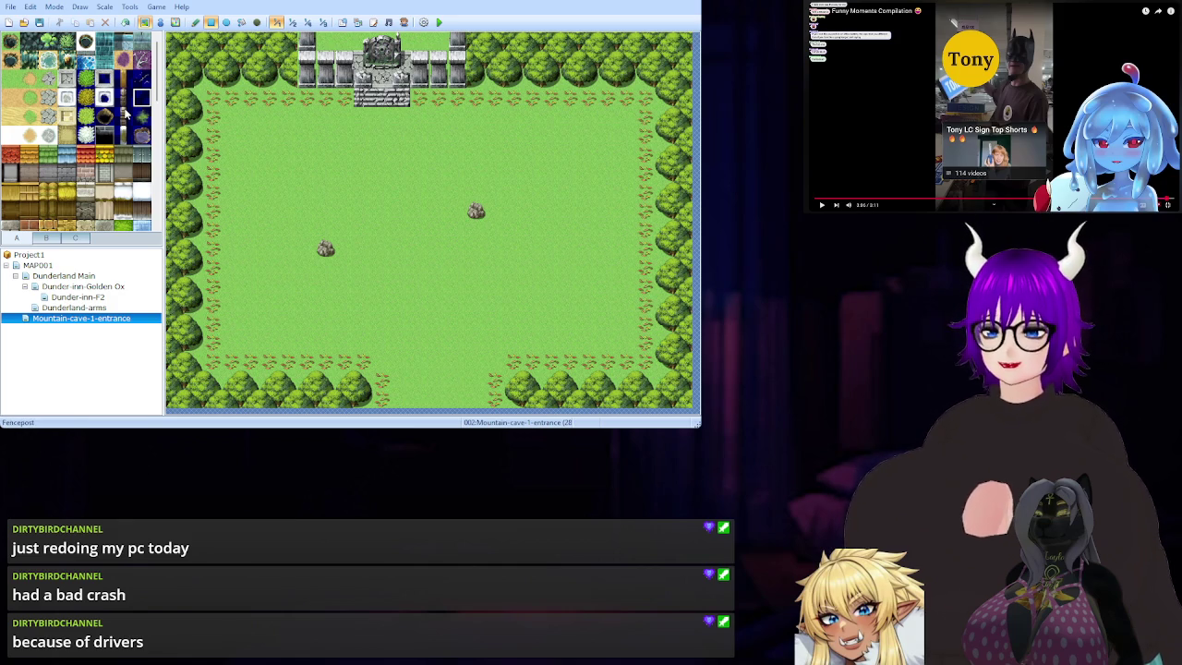
scroll(125, 176, down, 5)
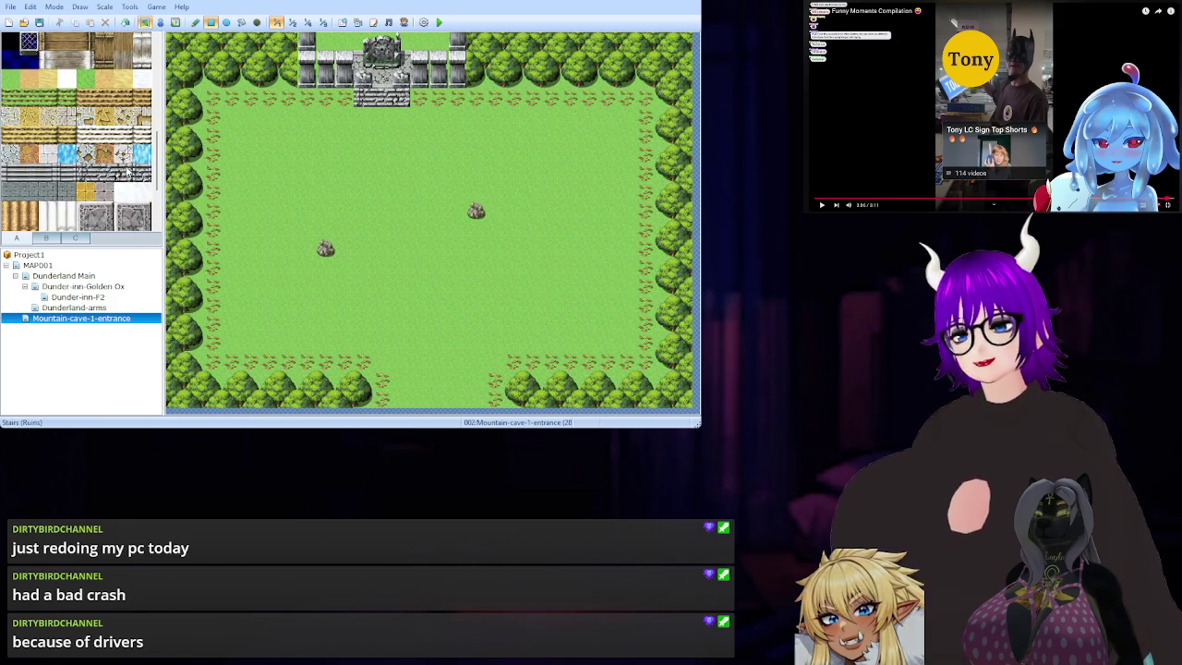
scroll(127, 172, down, 3)
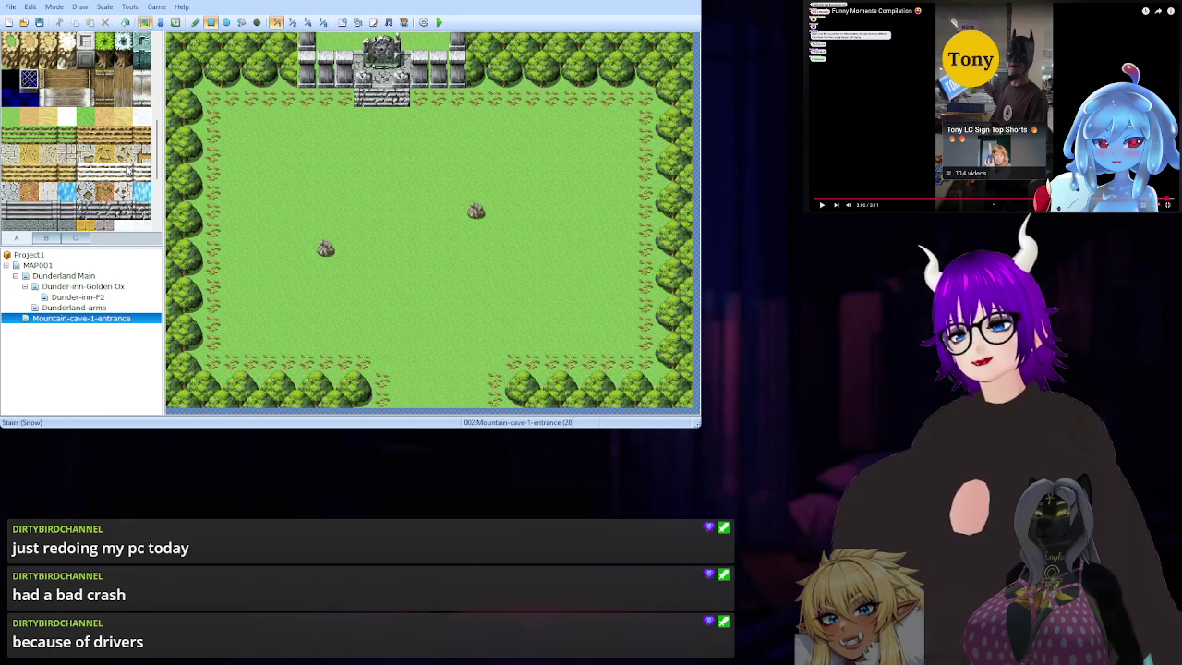
scroll(120, 152, down, 5)
scroll(116, 144, up, 5)
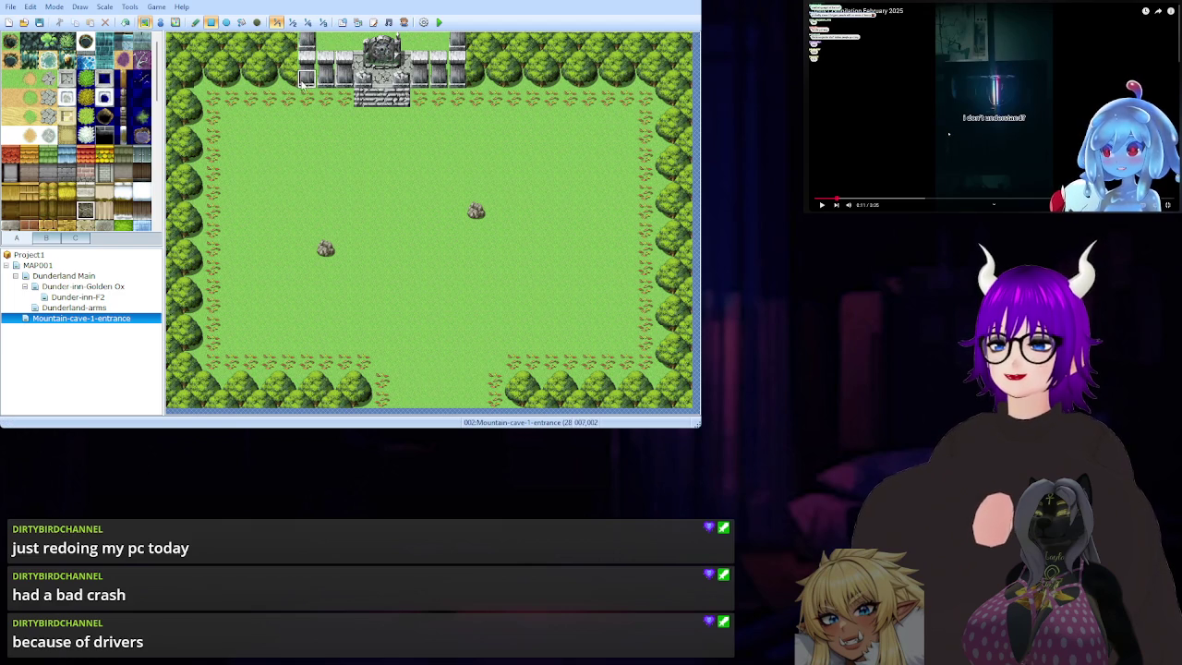
Try dirt left of the gate, undo it, then paint a dark wall tile on the top wall.
click(348, 69)
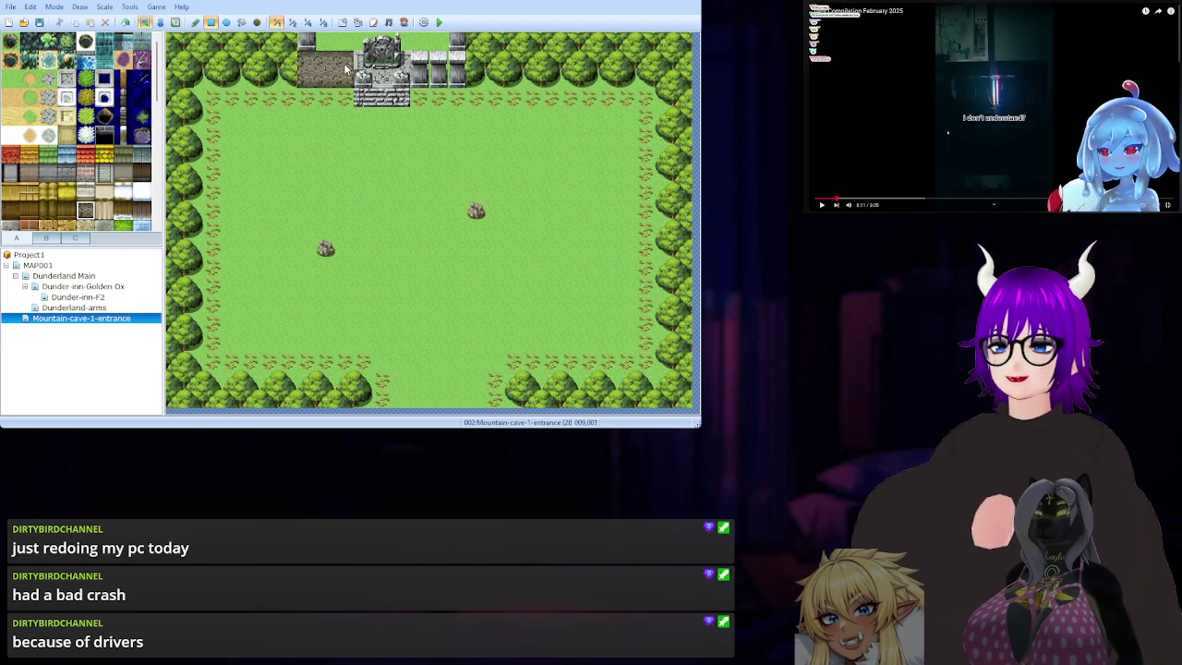
key(ctrl+z)
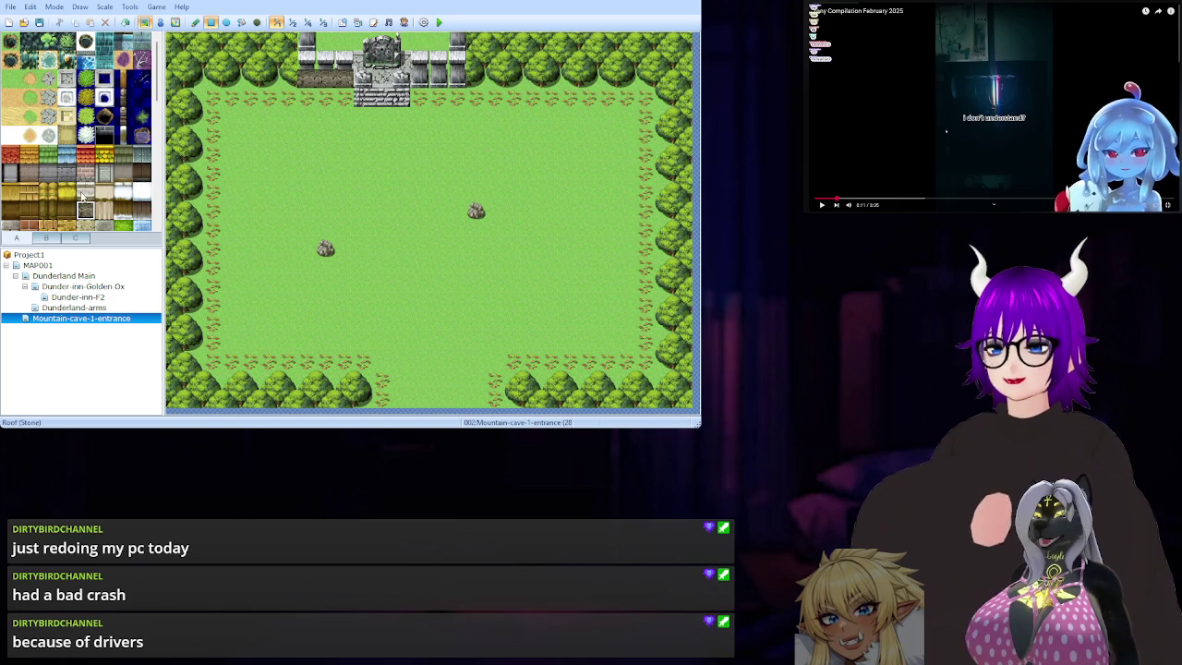
scroll(100, 175, down, 2)
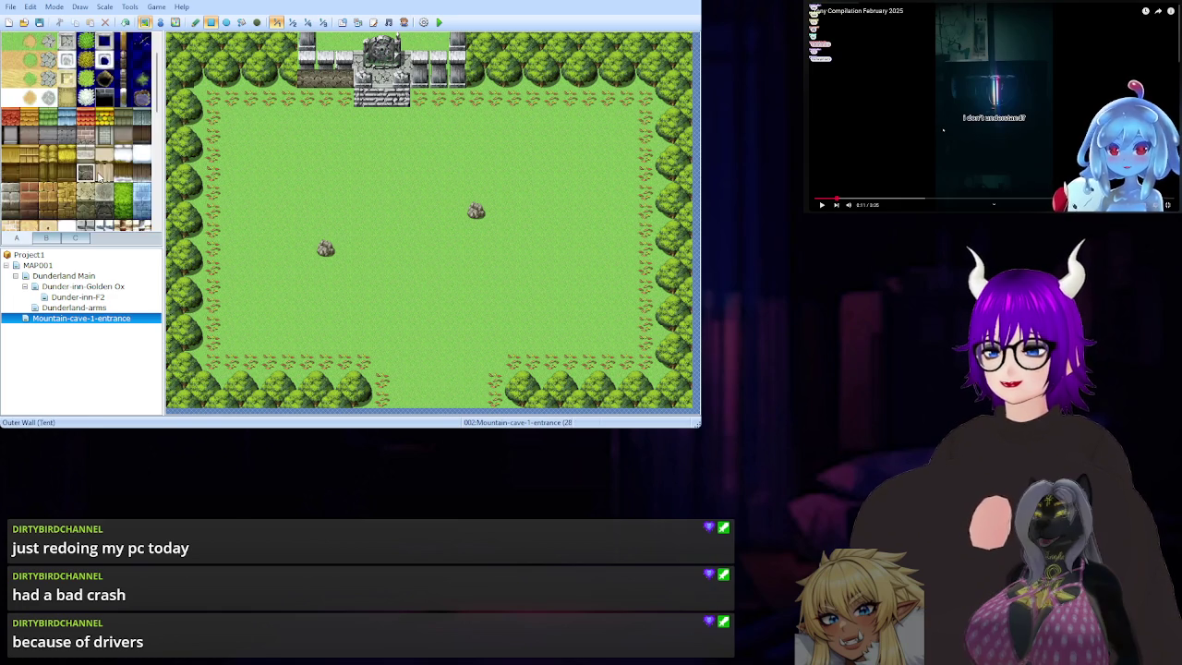
click(11, 155)
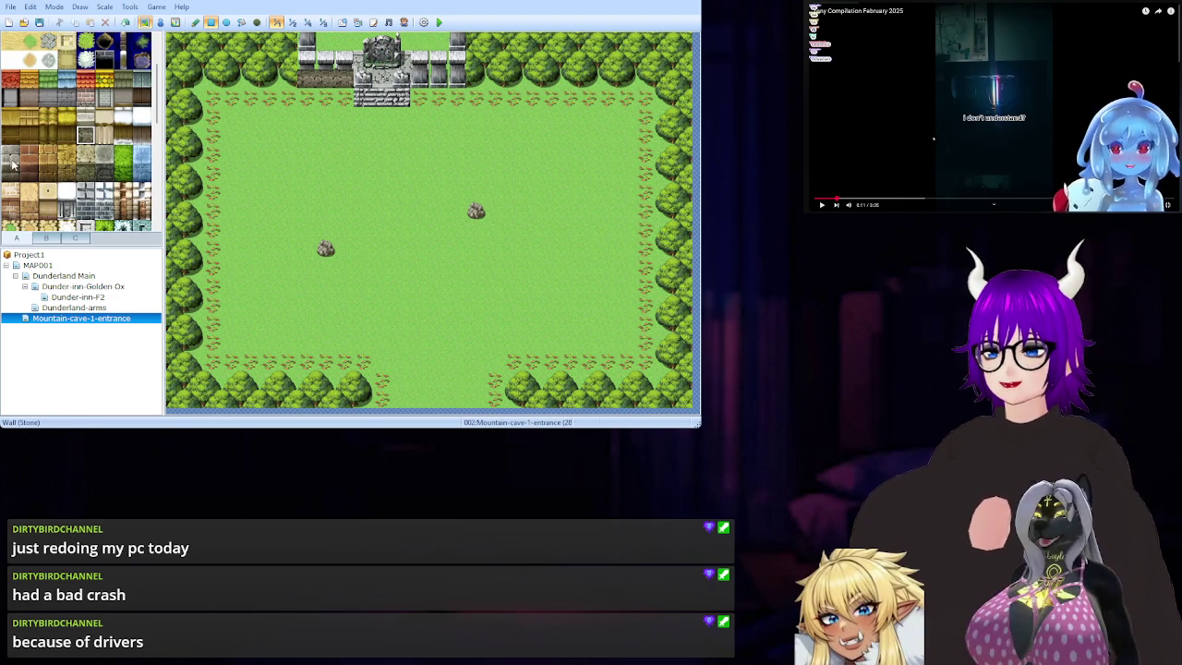
click(302, 47)
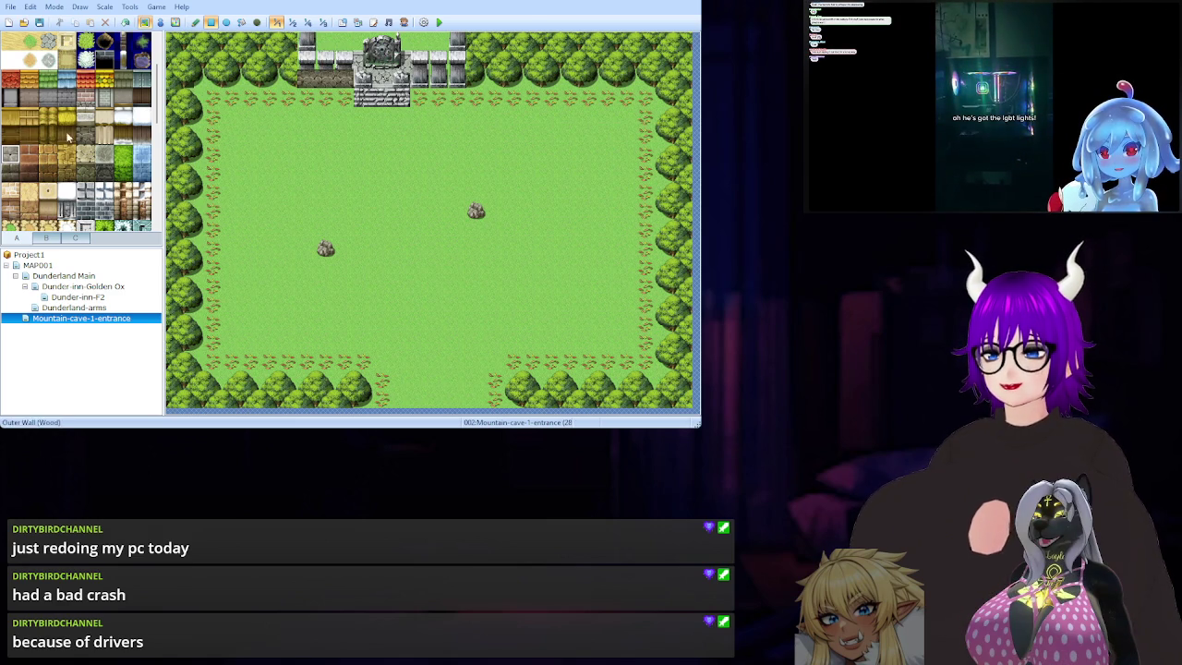
Paint Wall (Stone) over the top wall areas left and right of the gate stairs.
click(86, 176)
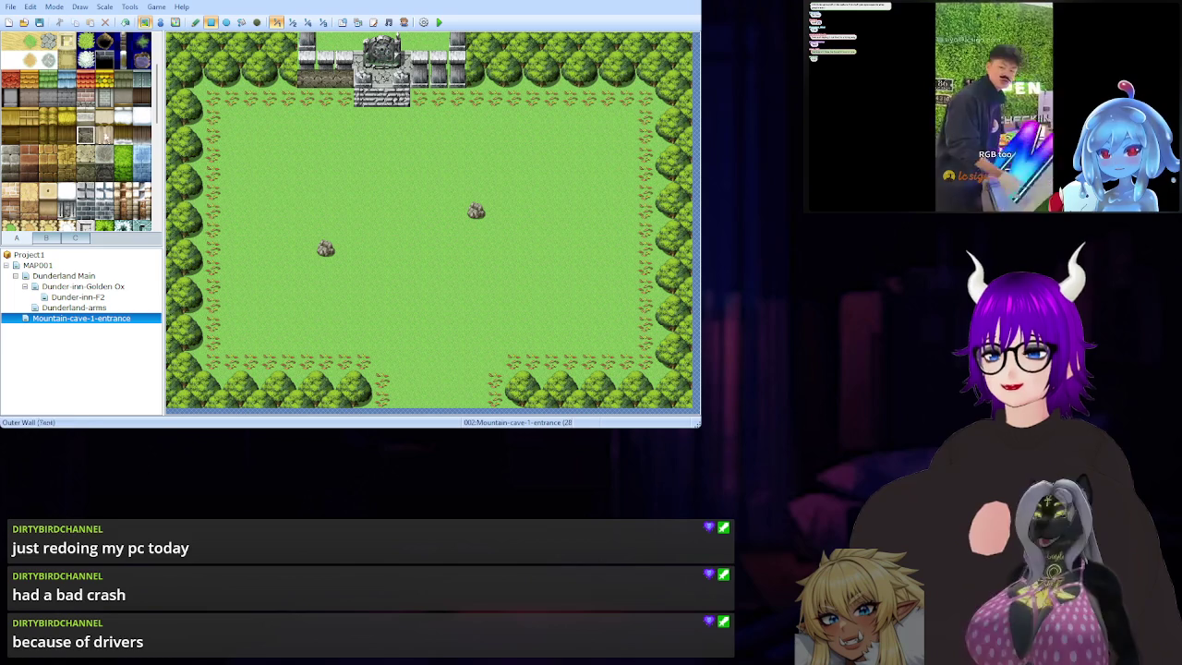
click(347, 72)
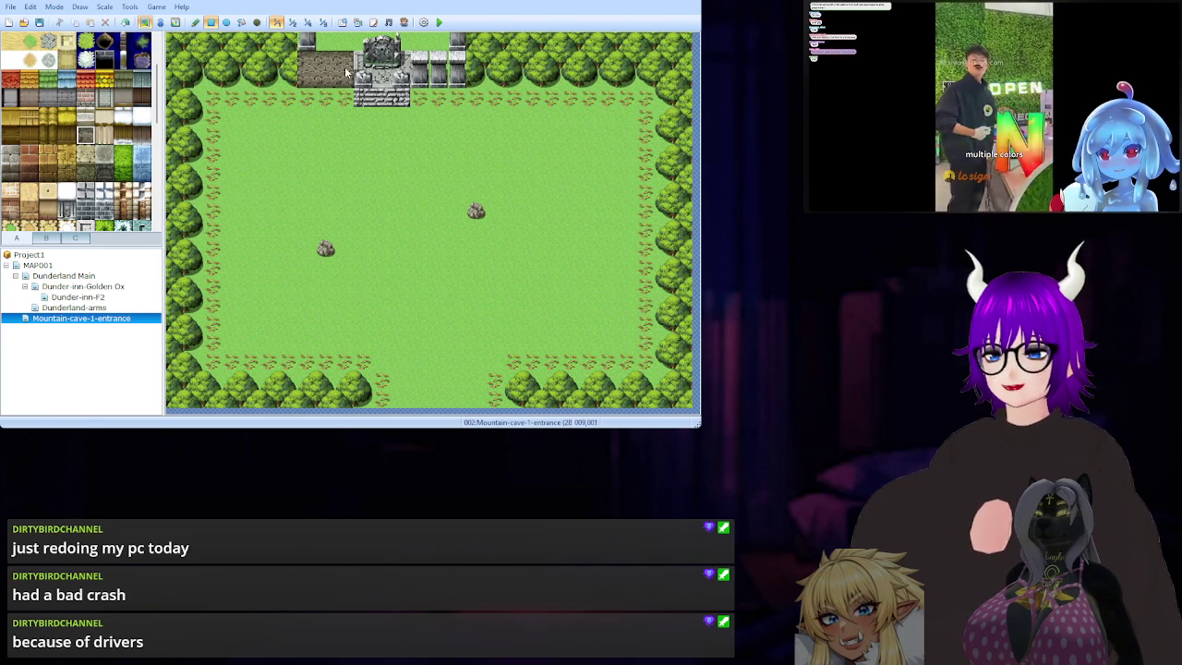
click(427, 65)
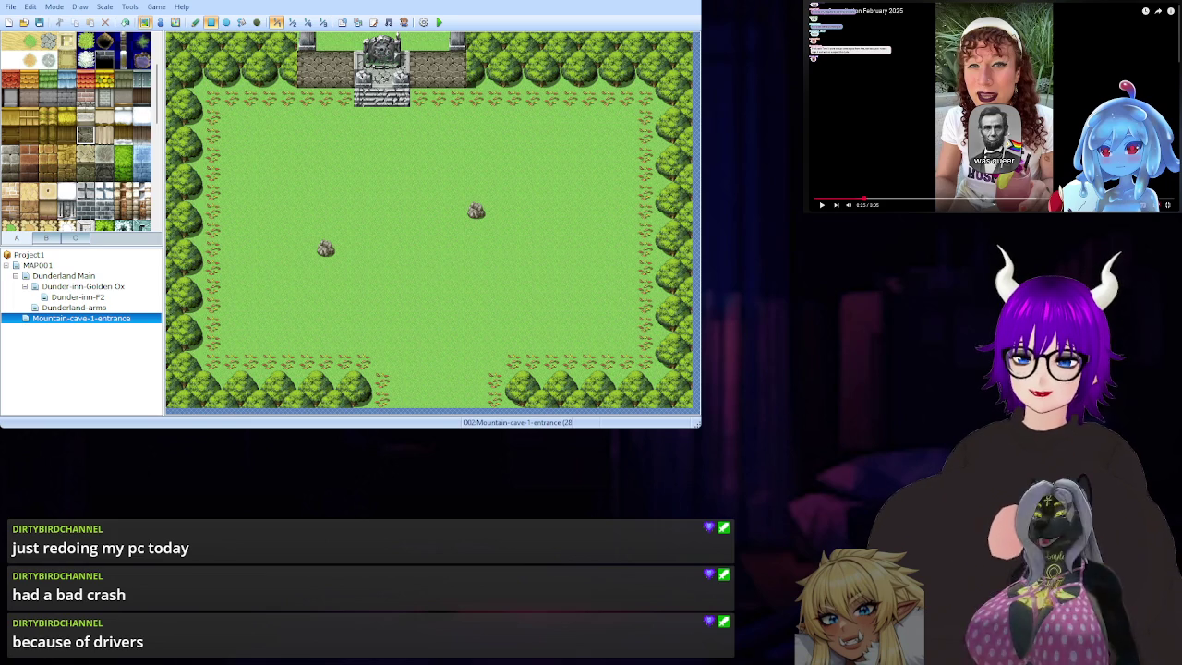
Replay the last five seconds of the tutorial video, then select a stone wall tile for the top row.
click(993, 207)
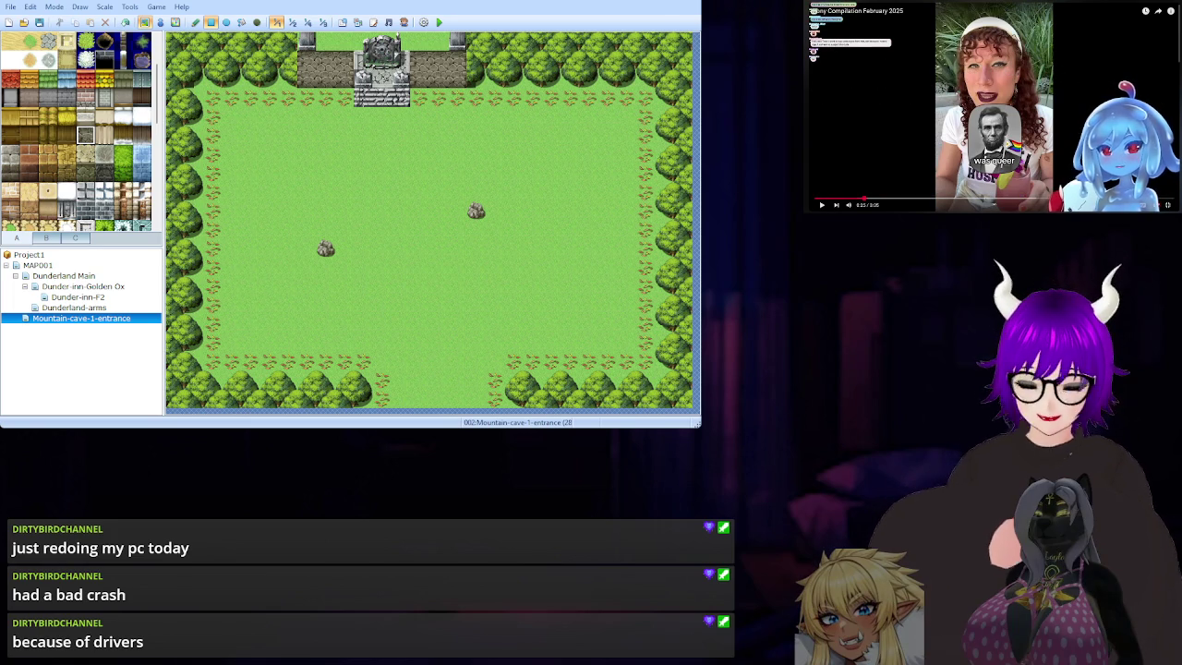
key(Left)
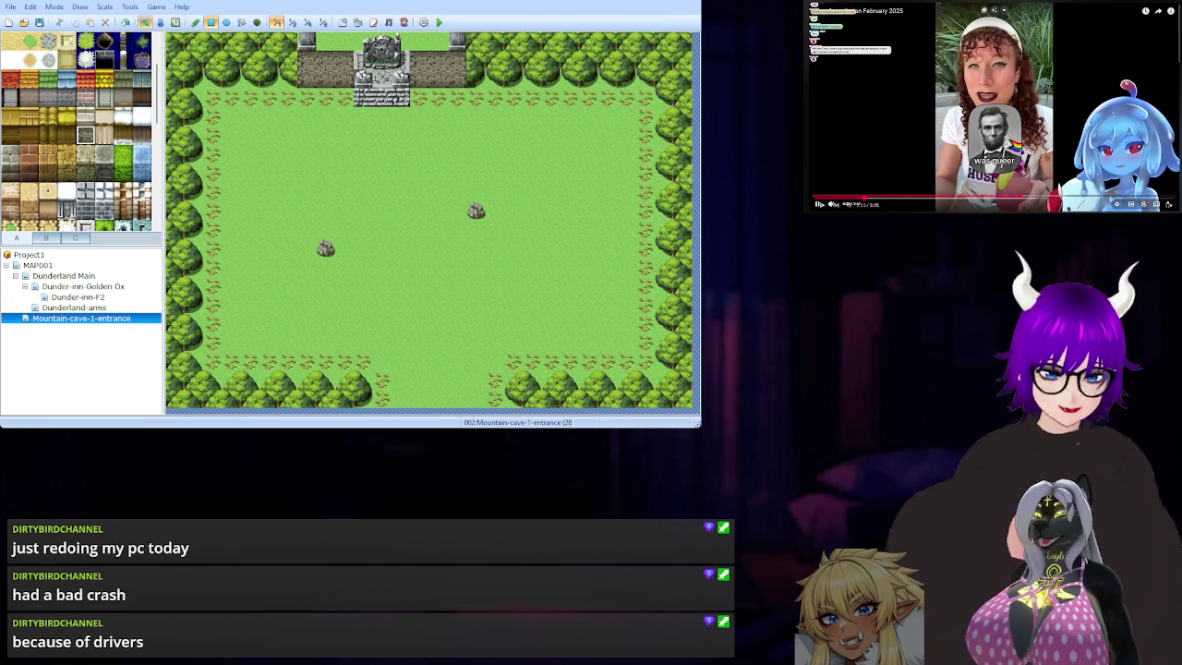
key(space)
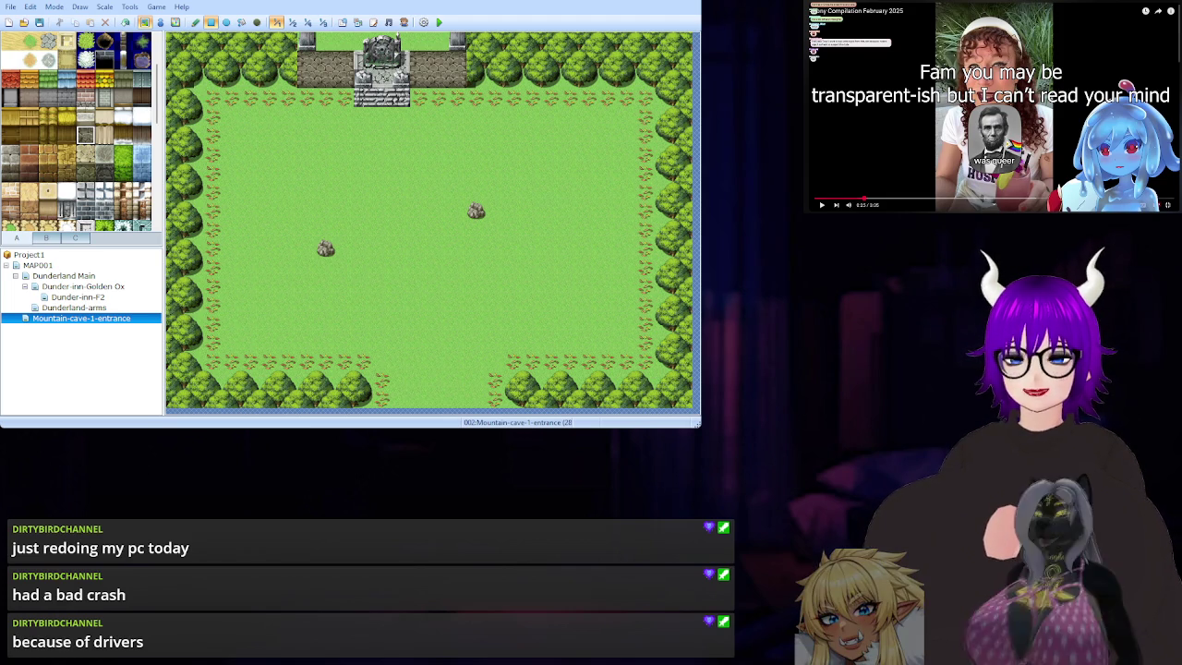
key(space)
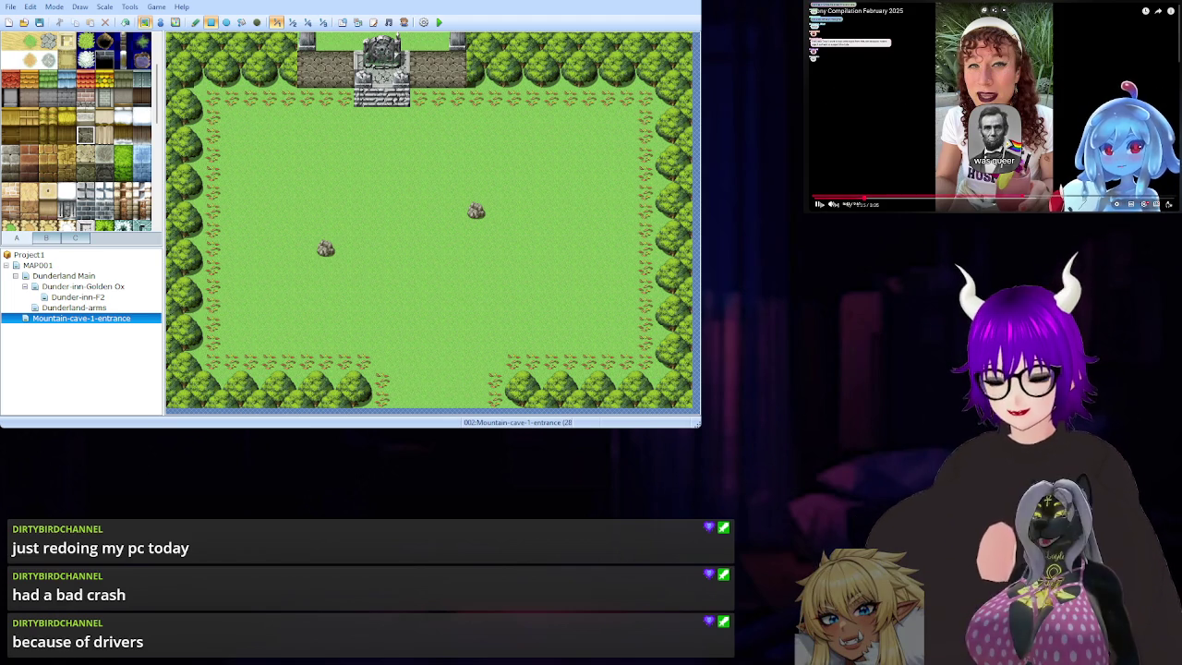
key(space)
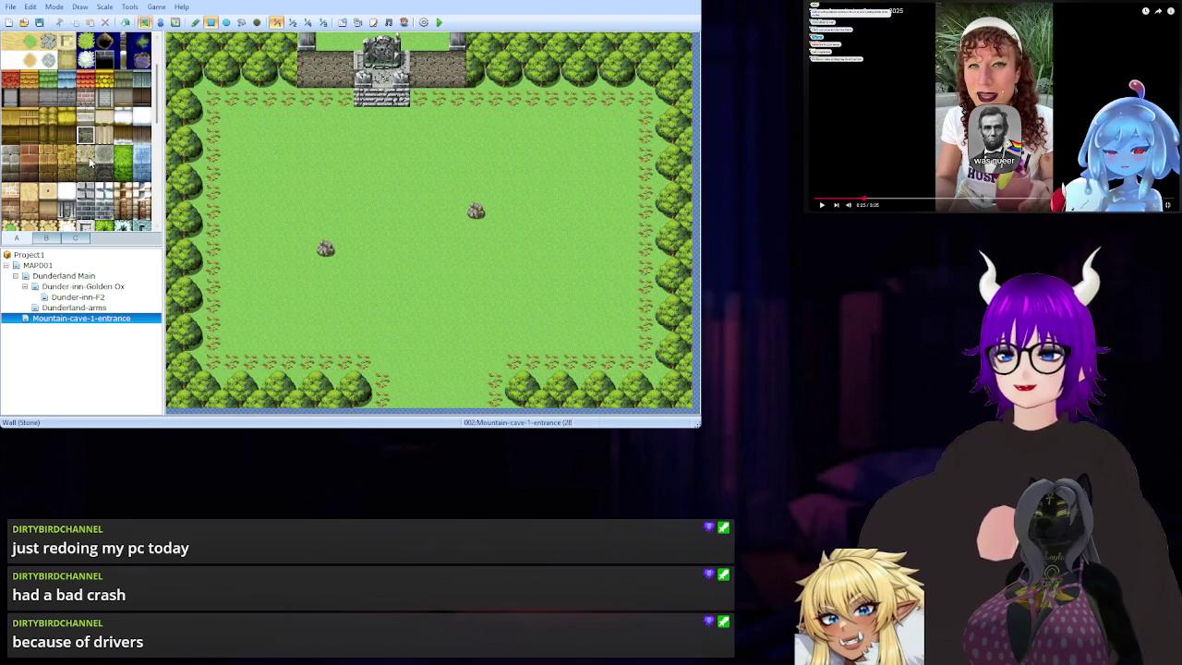
click(13, 159)
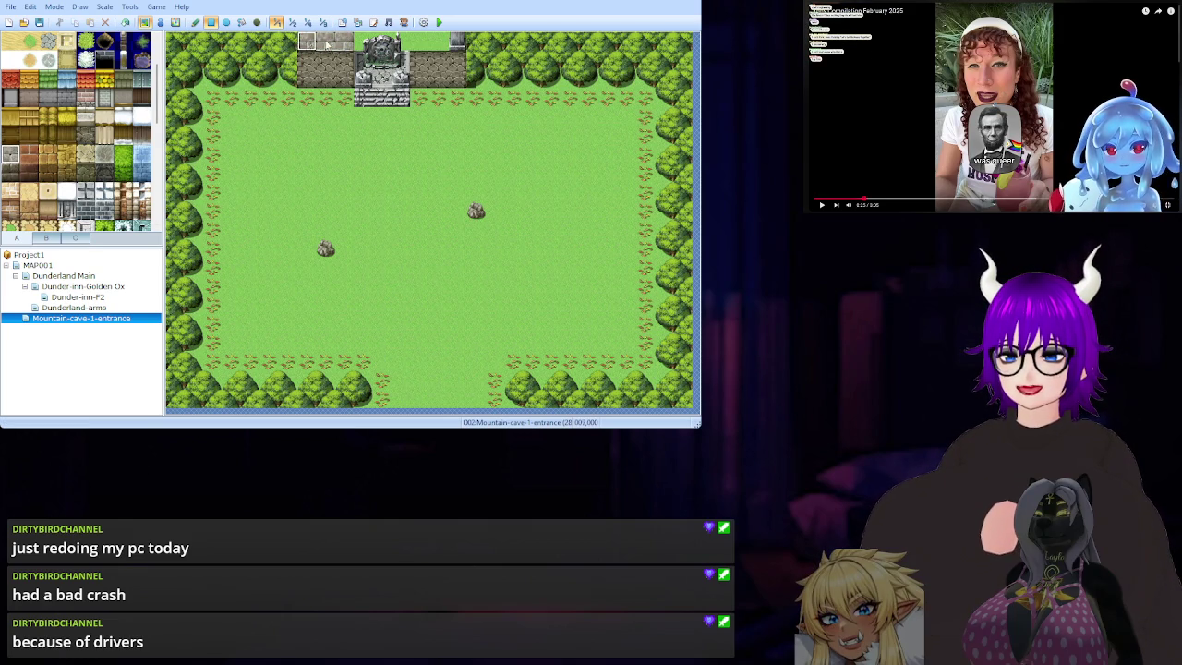
Extend the stone wall along the map's top row beside the gate, then pause the video.
drag(419, 43, 444, 46)
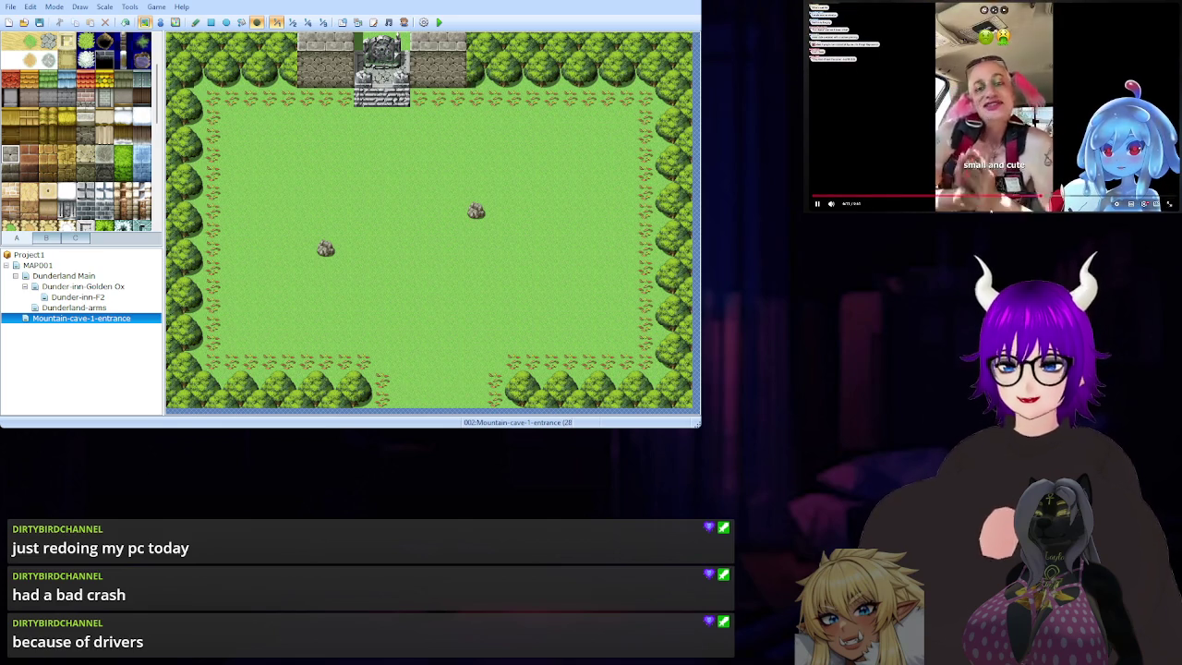
mouse_move(991, 208)
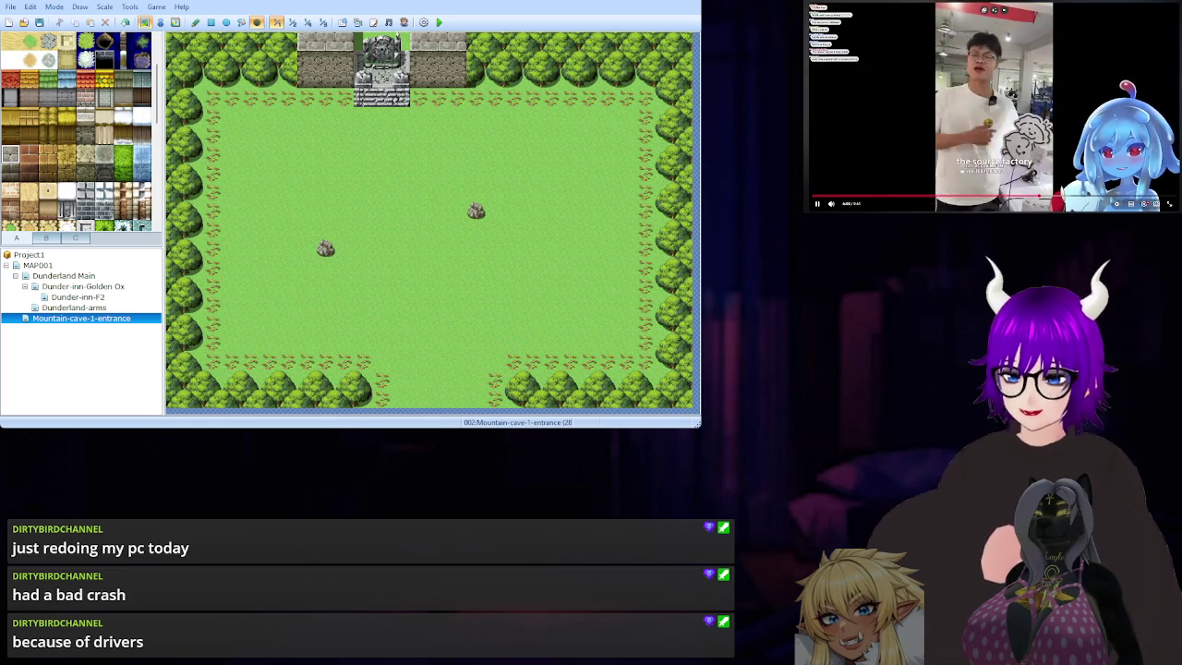
key(space)
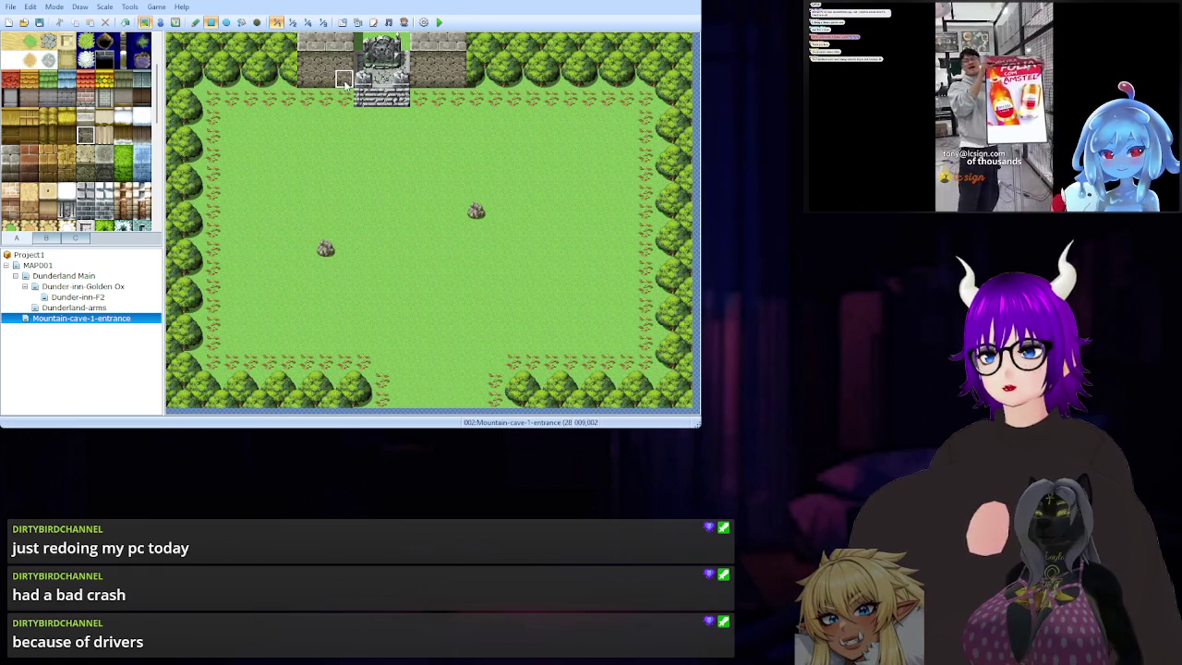
click(293, 65)
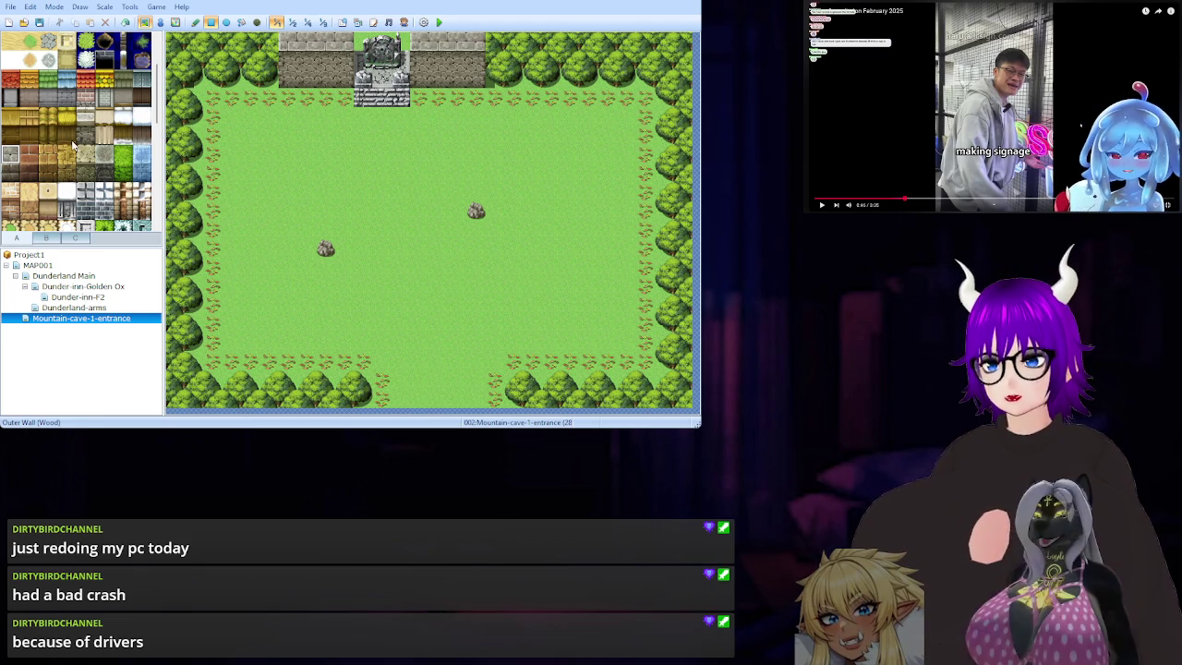
click(257, 22)
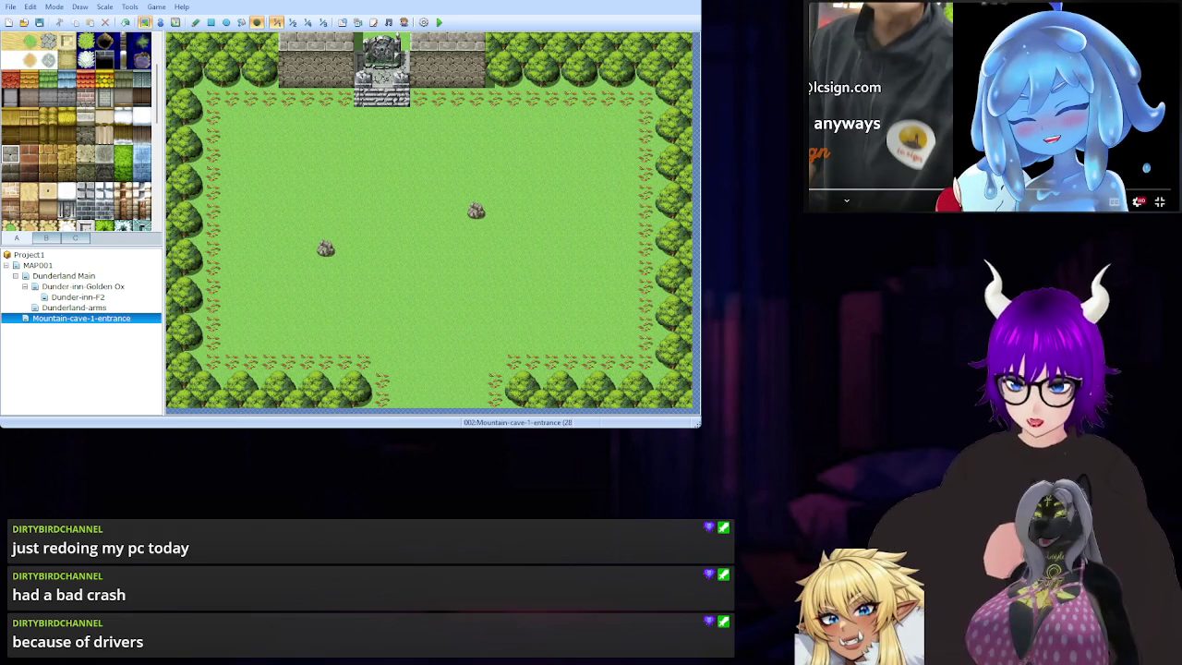
click(1003, 58)
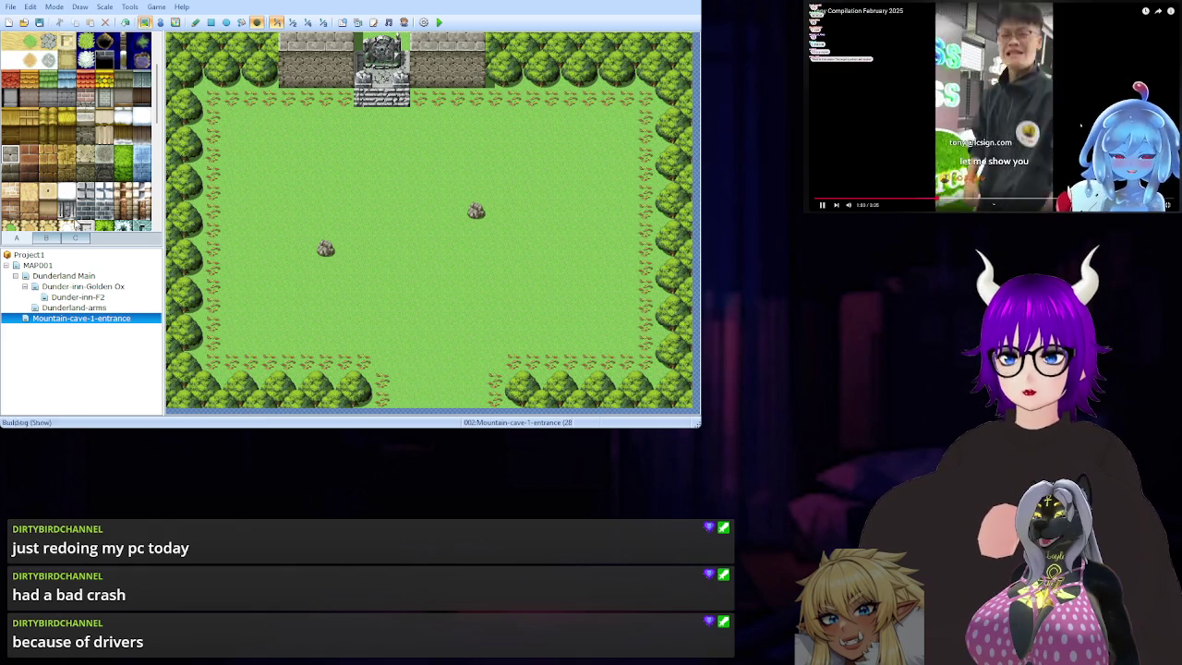
Browse tileset tabs C and B, pausing the side video.
click(75, 238)
scroll(75, 184, down, 3)
scroll(74, 185, up, 3)
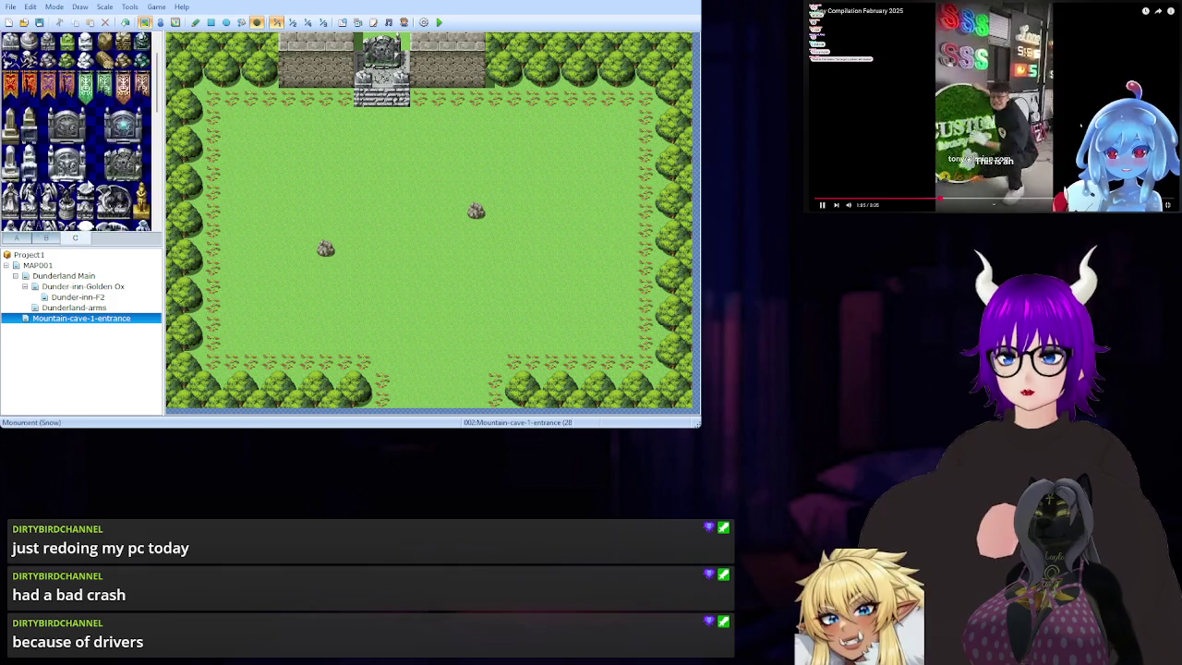
click(46, 238)
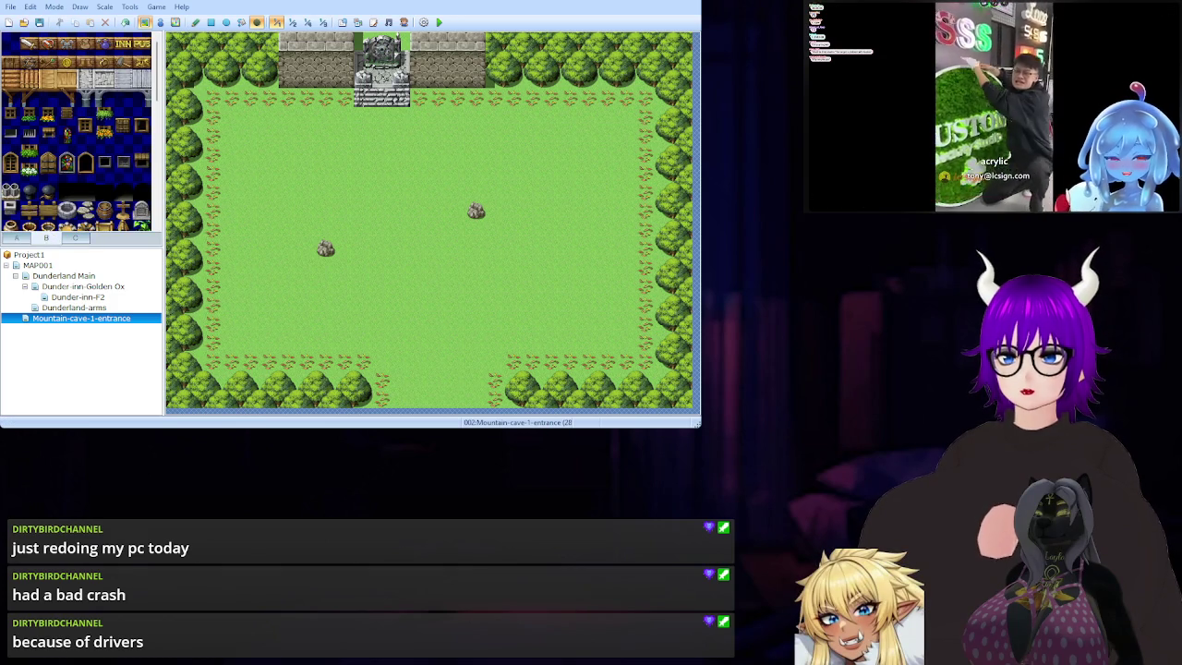
key(space)
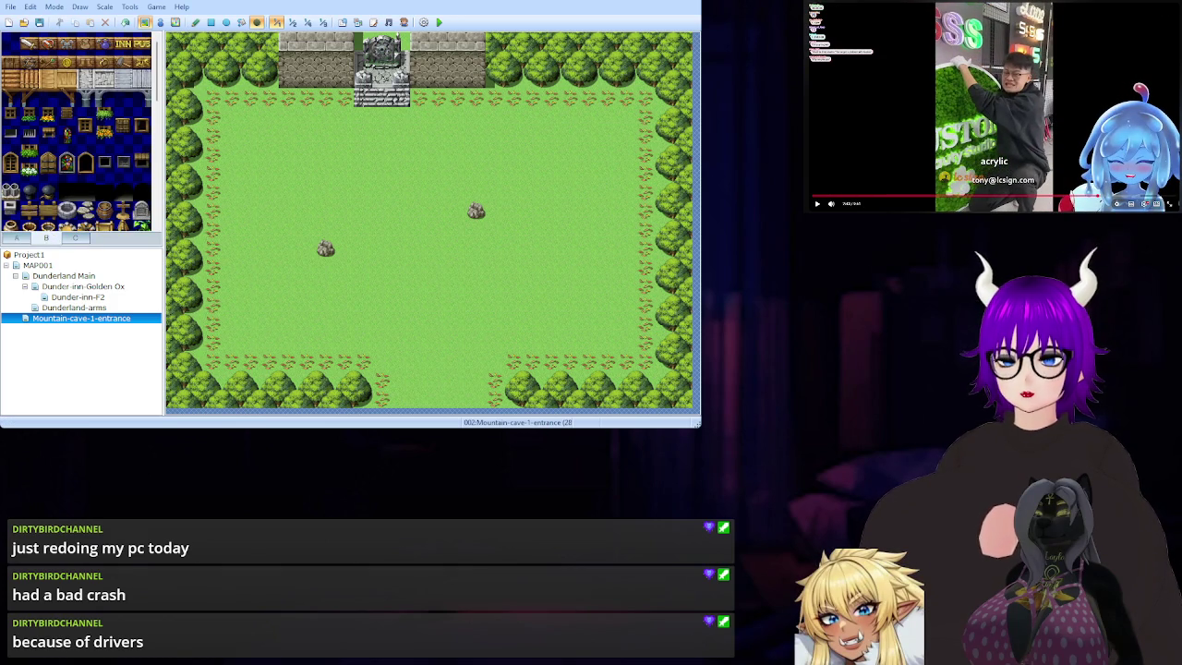
scroll(67, 151, down, 3)
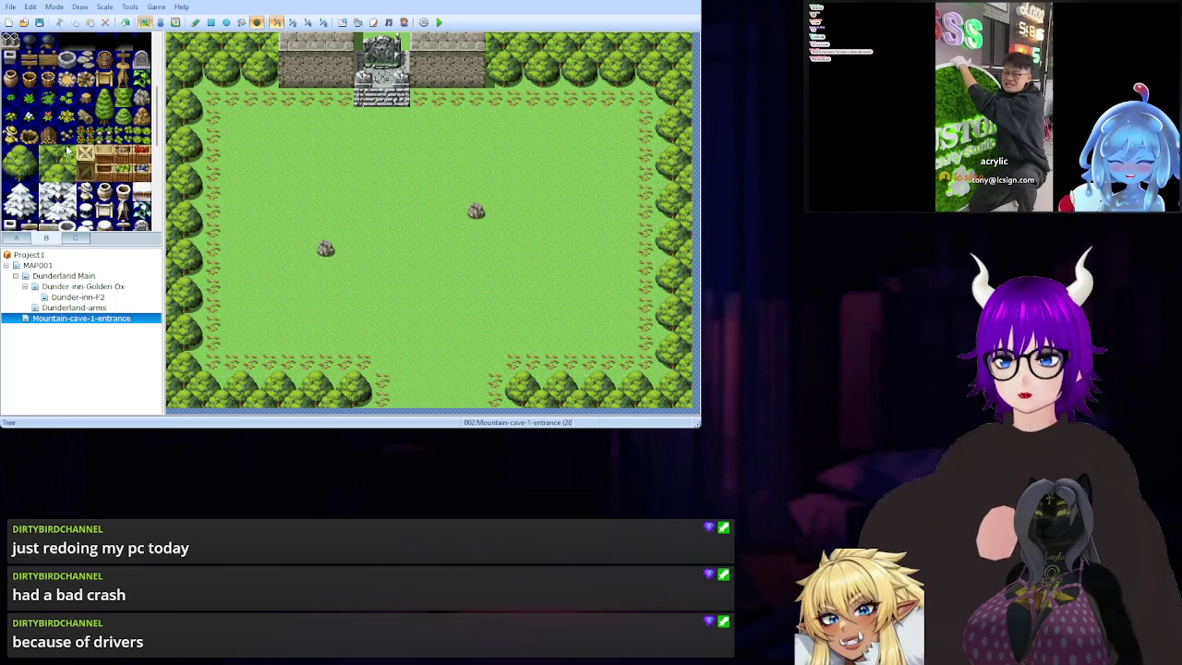
scroll(65, 146, down, 1)
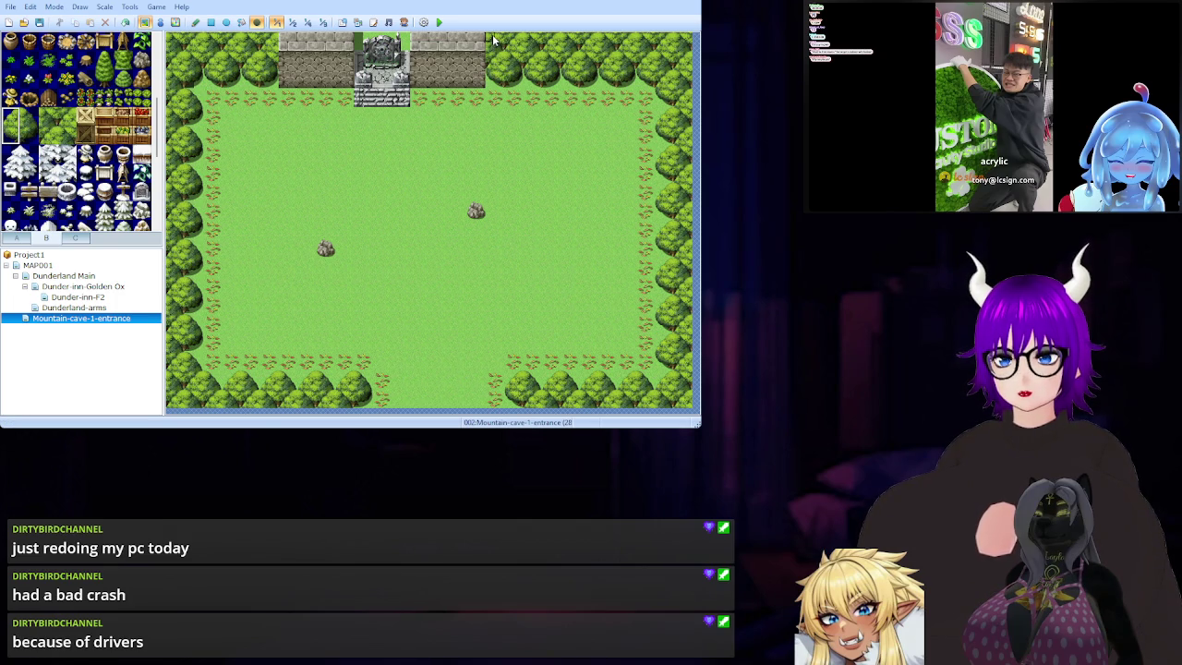
Switch to the Pencil tool and place the Goddess Statue (Snow) left of the stone gate.
click(196, 23)
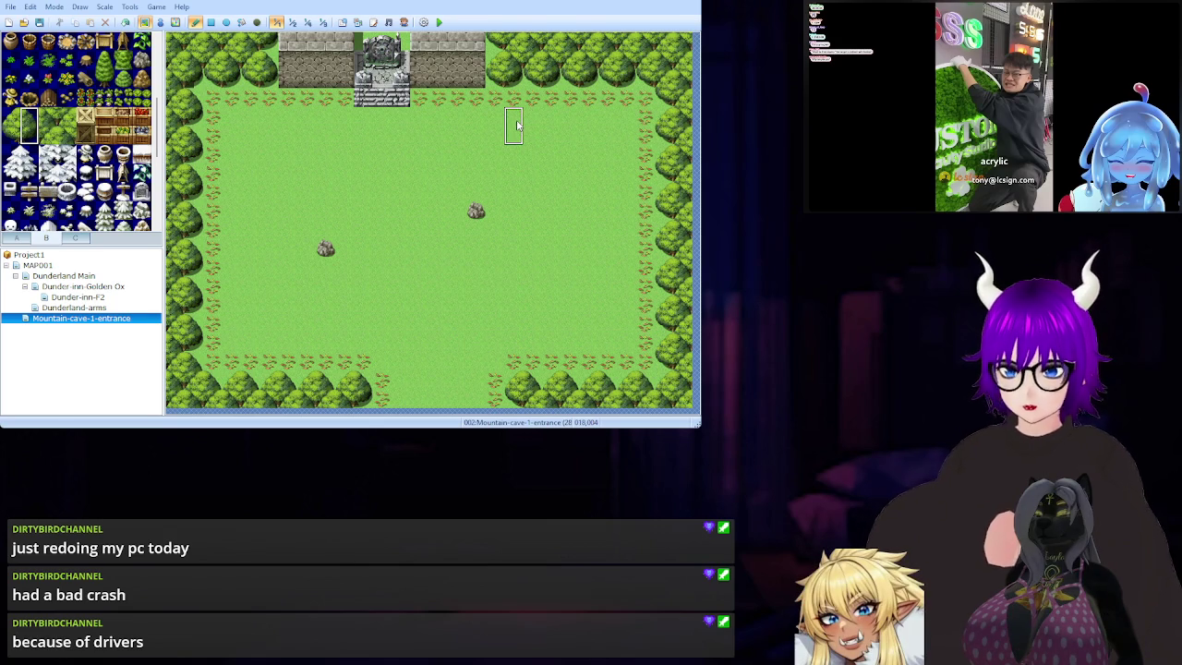
click(31, 136)
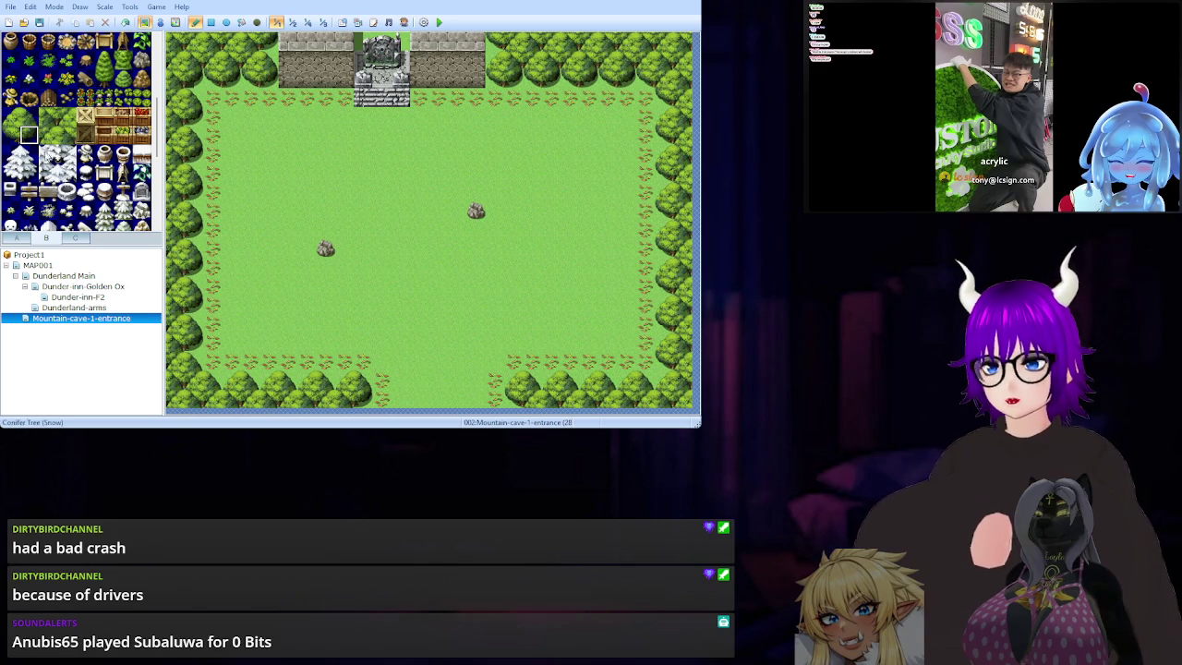
scroll(110, 164, down, 5)
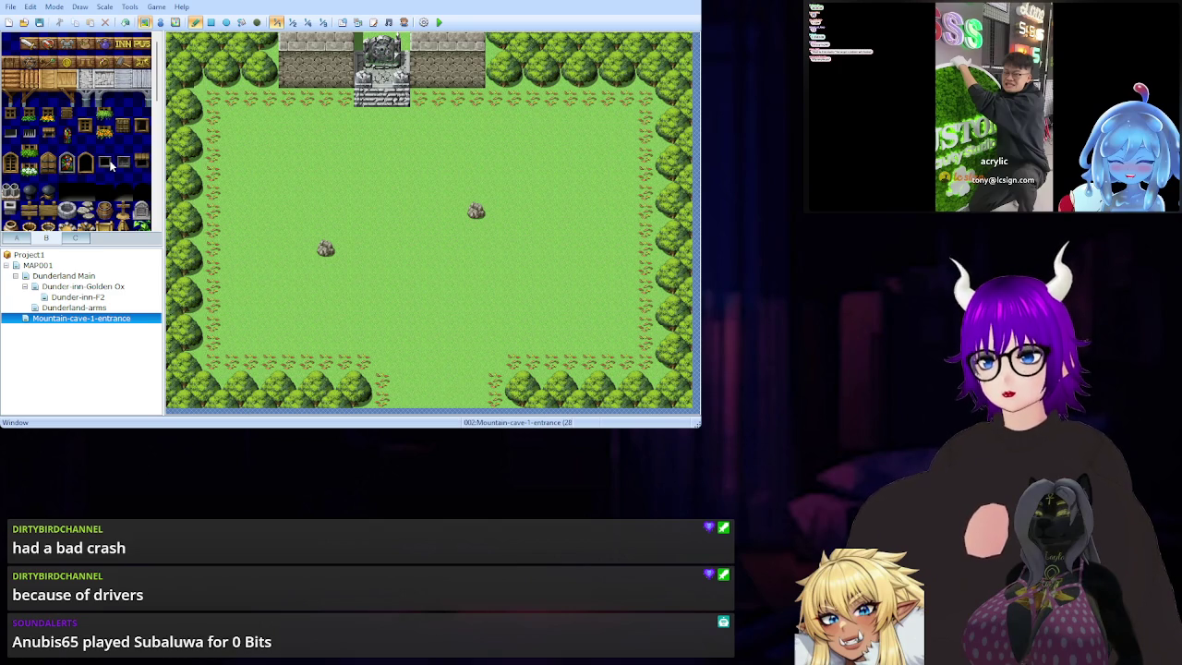
click(75, 239)
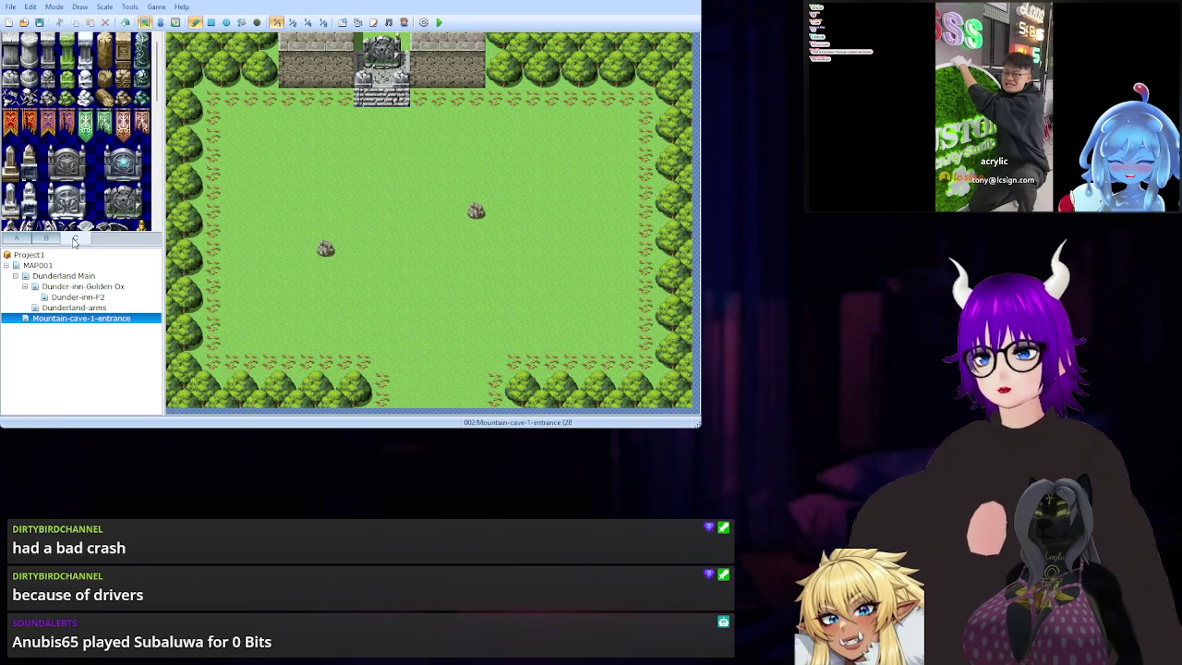
scroll(77, 132, down, 2)
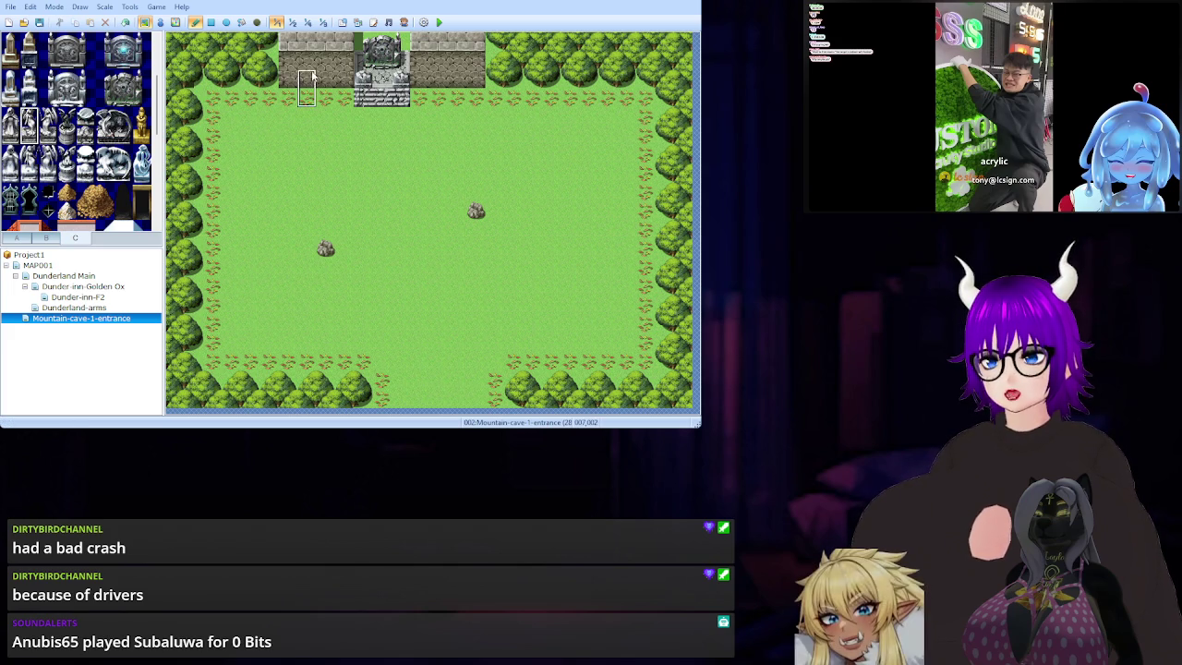
click(343, 84)
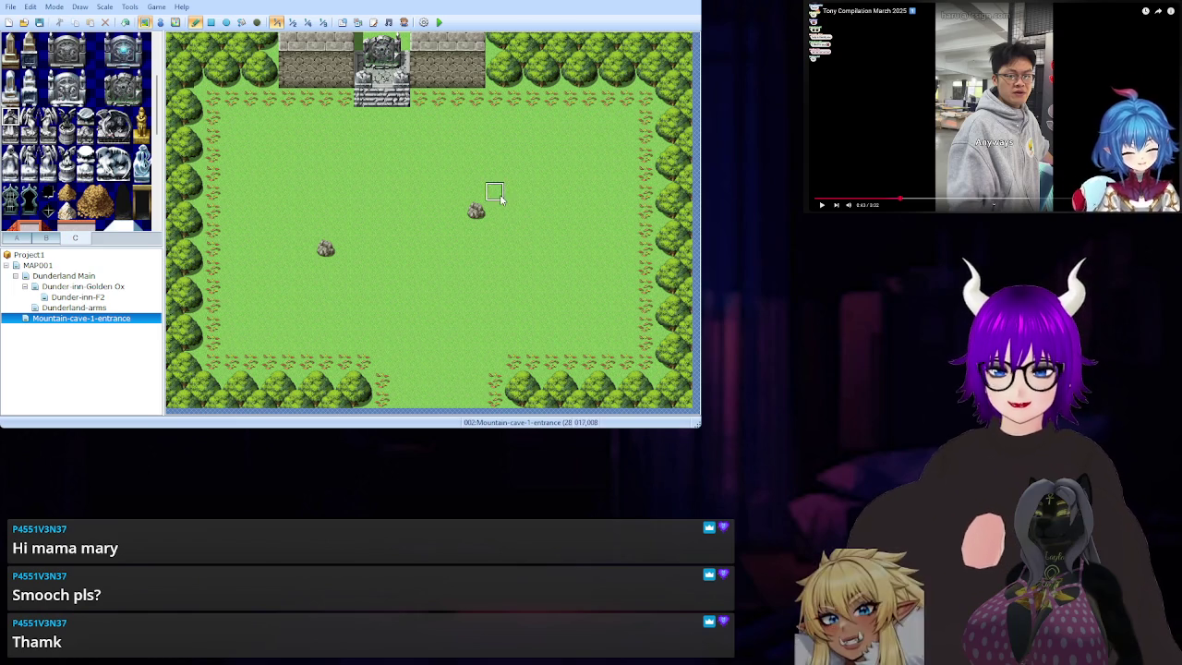
Scroll the tileset palette down.
scroll(102, 166, down, 5)
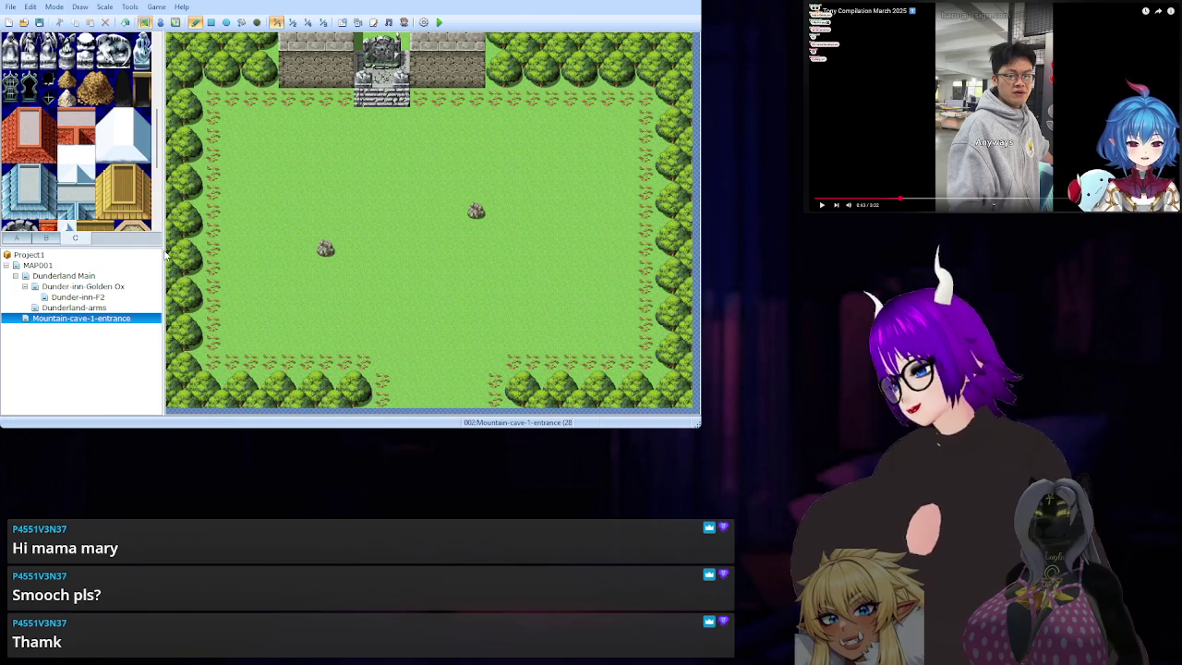
scroll(113, 194, down, 10)
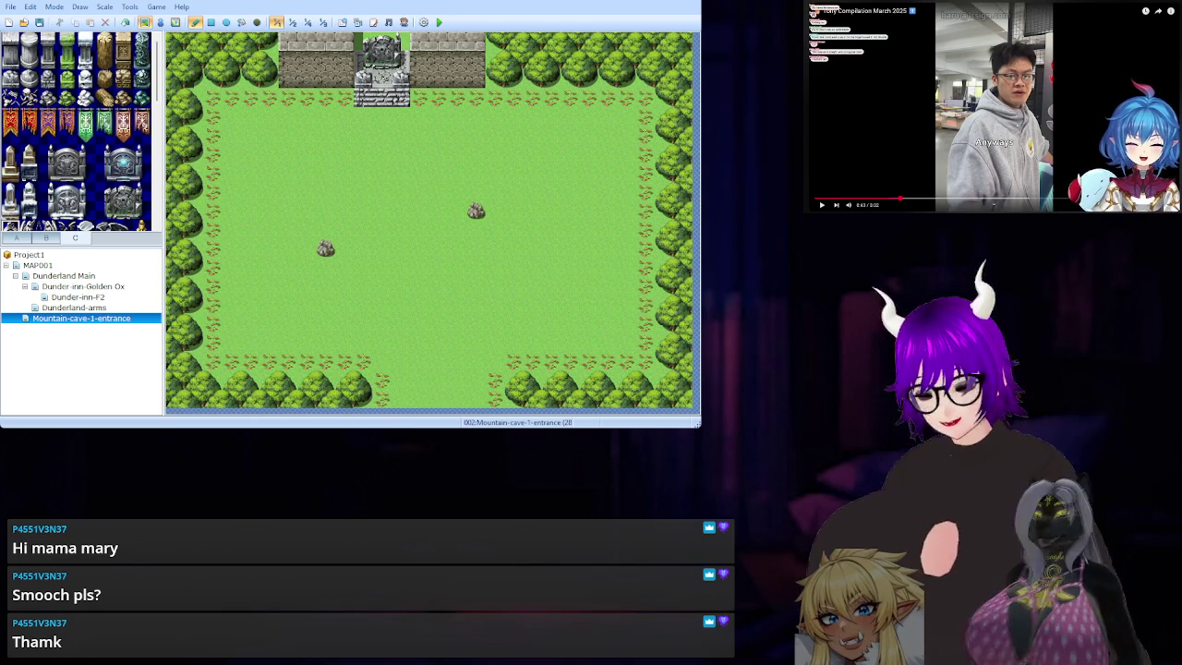
click(821, 205)
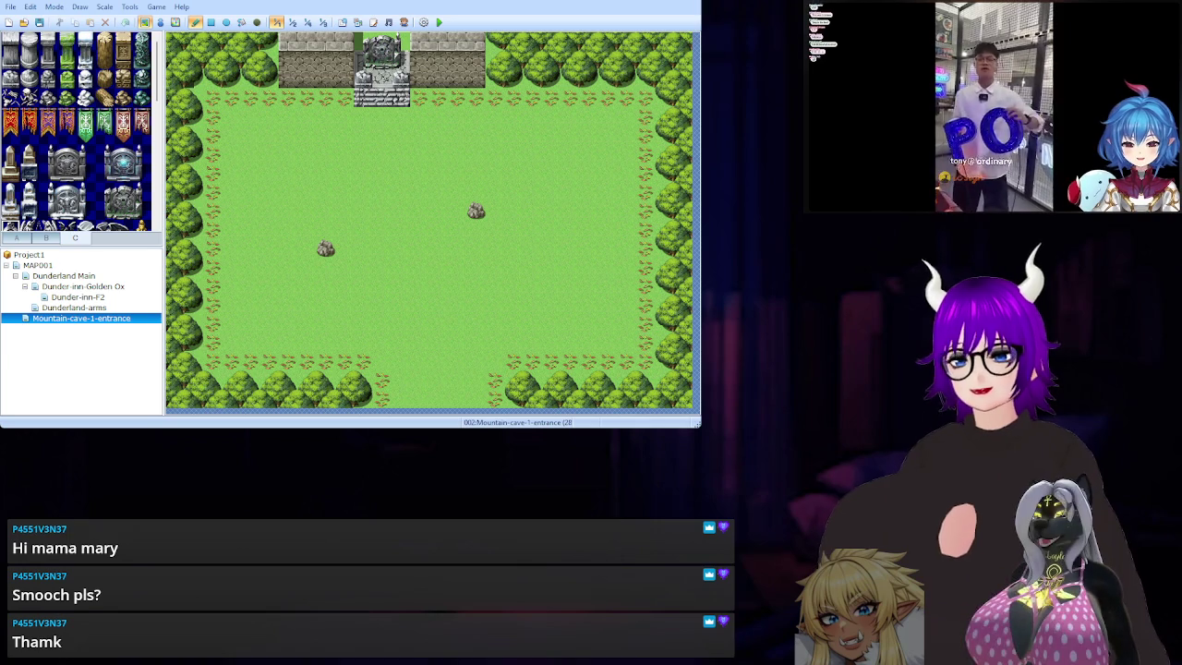
key(space)
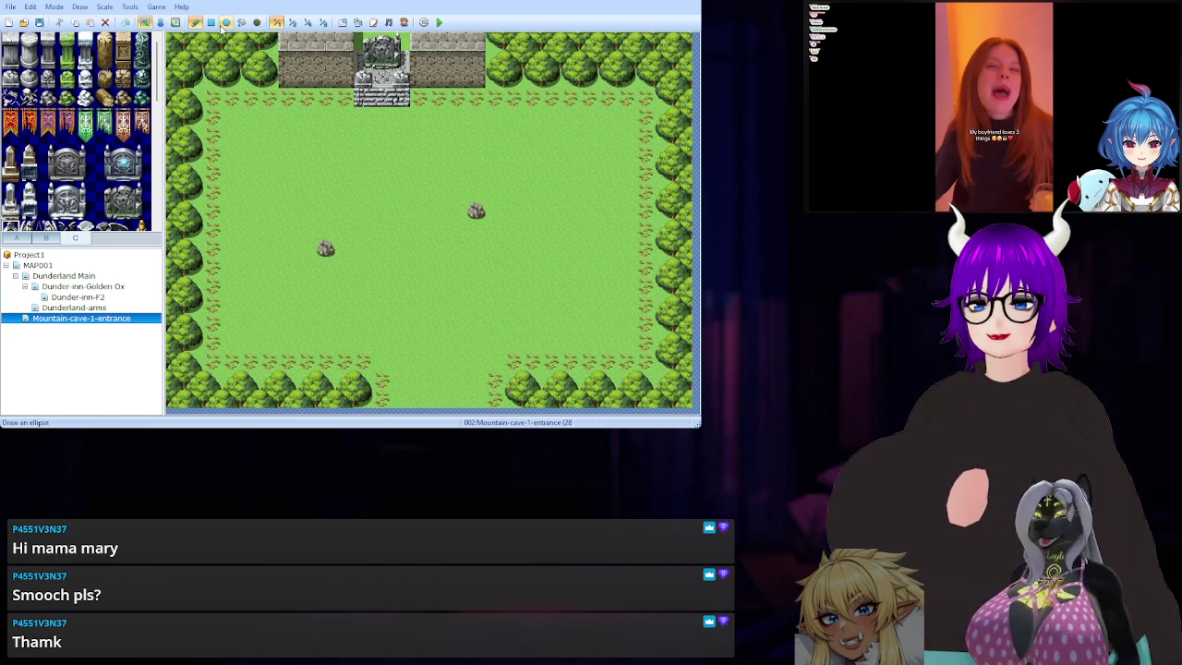
Flood-fill the clearing's top strip and the wall's right end with dark grass, then undo it.
click(256, 22)
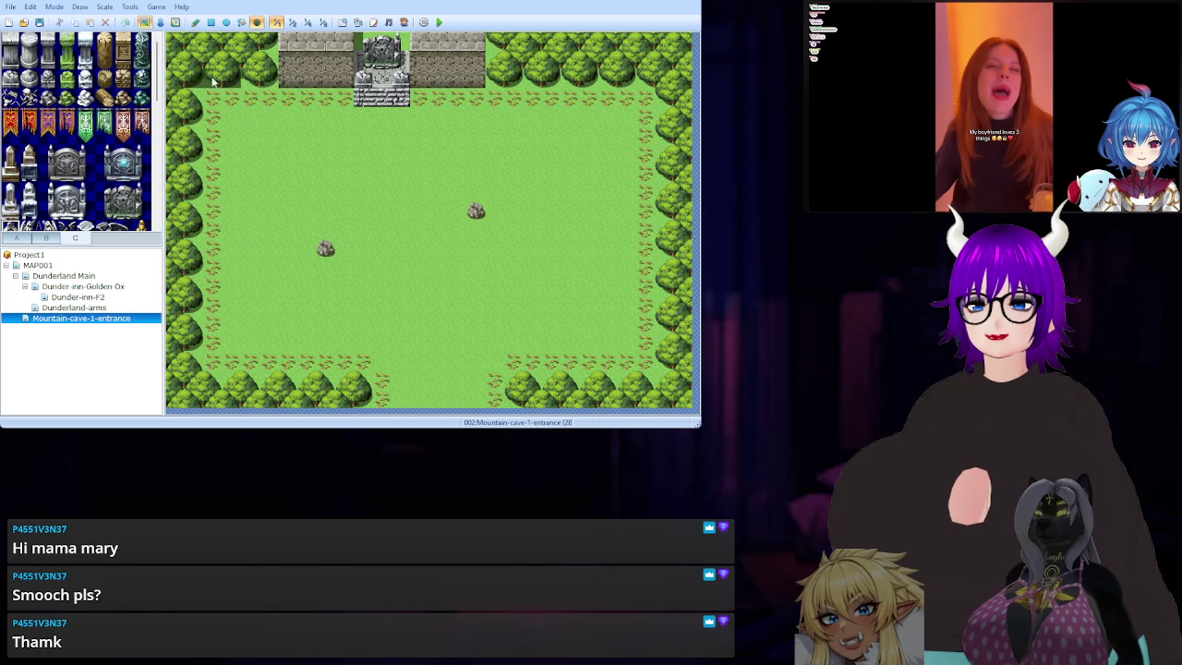
mouse_move(206, 81)
mouse_down()
mouse_move(596, 105)
mouse_move(596, 118)
mouse_move(637, 139)
mouse_move(246, 120)
mouse_move(355, 148)
mouse_move(642, 120)
mouse_move(534, 103)
mouse_move(637, 92)
mouse_move(557, 97)
mouse_move(505, 77)
mouse_up()
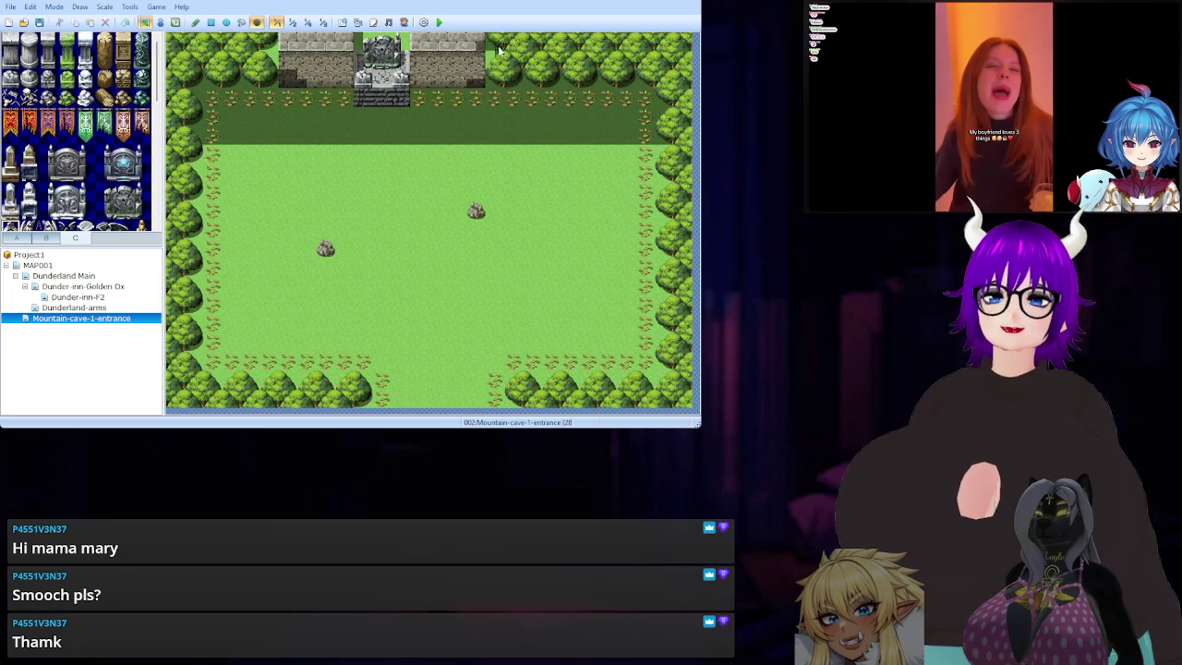
mouse_move(495, 63)
mouse_down()
mouse_move(479, 42)
mouse_move(433, 99)
mouse_move(424, 61)
mouse_move(646, 184)
mouse_move(277, 171)
mouse_move(230, 153)
mouse_move(616, 151)
mouse_move(647, 177)
mouse_move(192, 184)
mouse_up()
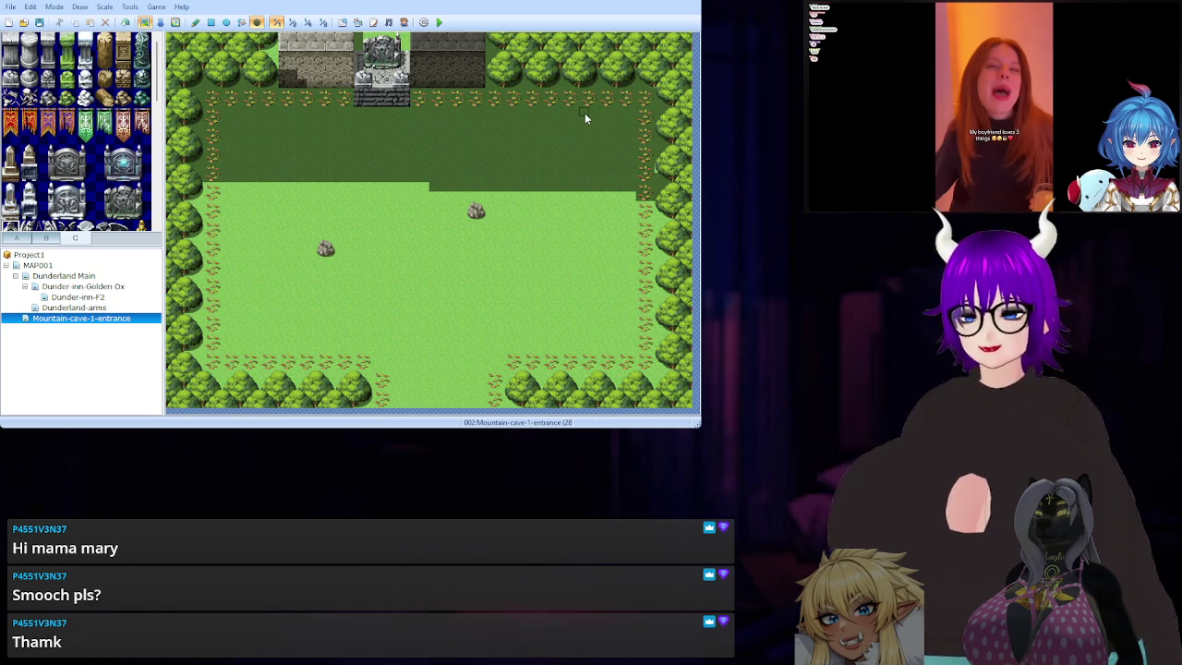
key(ctrl+z)
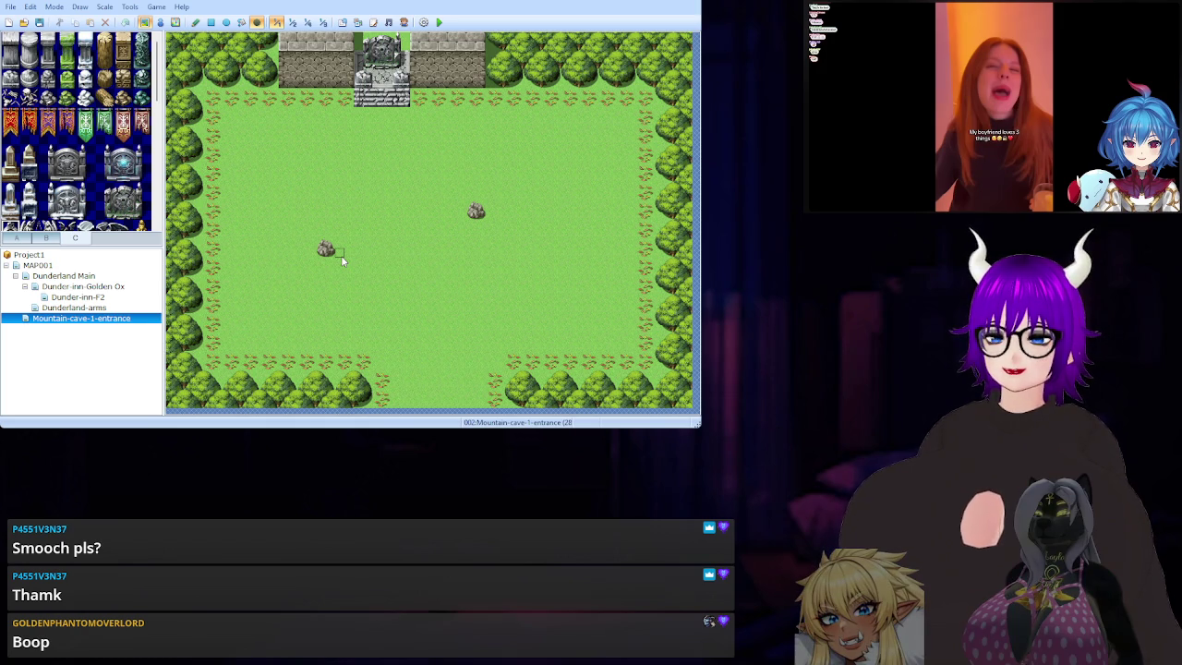
Flip through tab B's furniture, building and decorative object tiles.
click(47, 238)
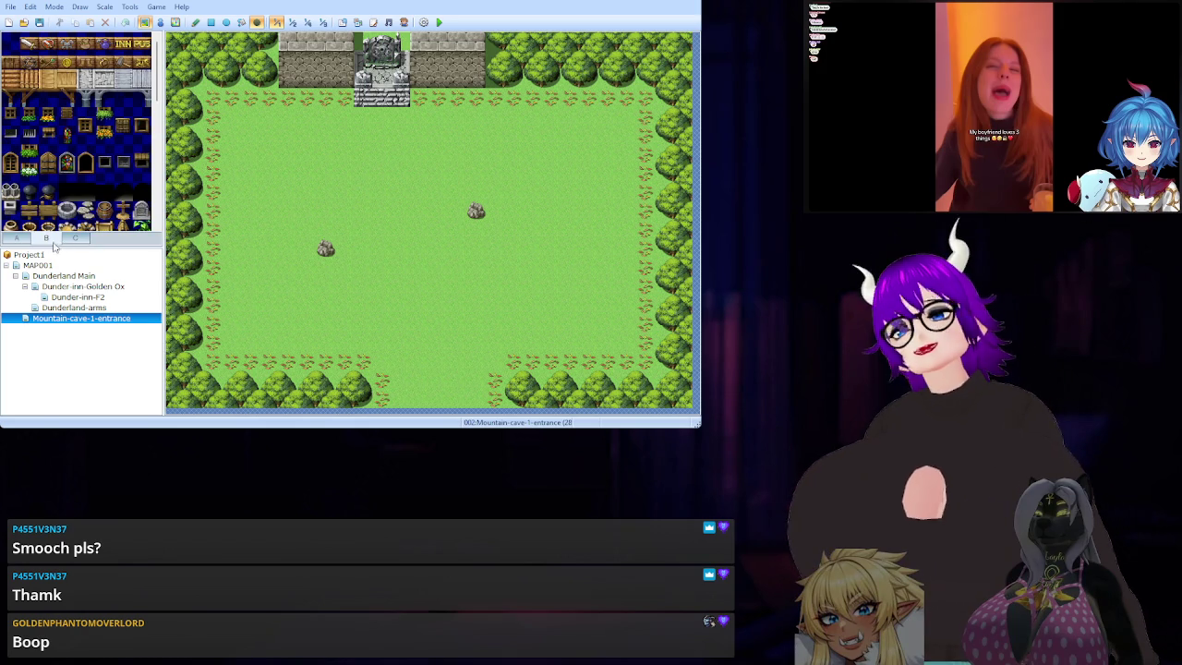
click(48, 240)
click(47, 238)
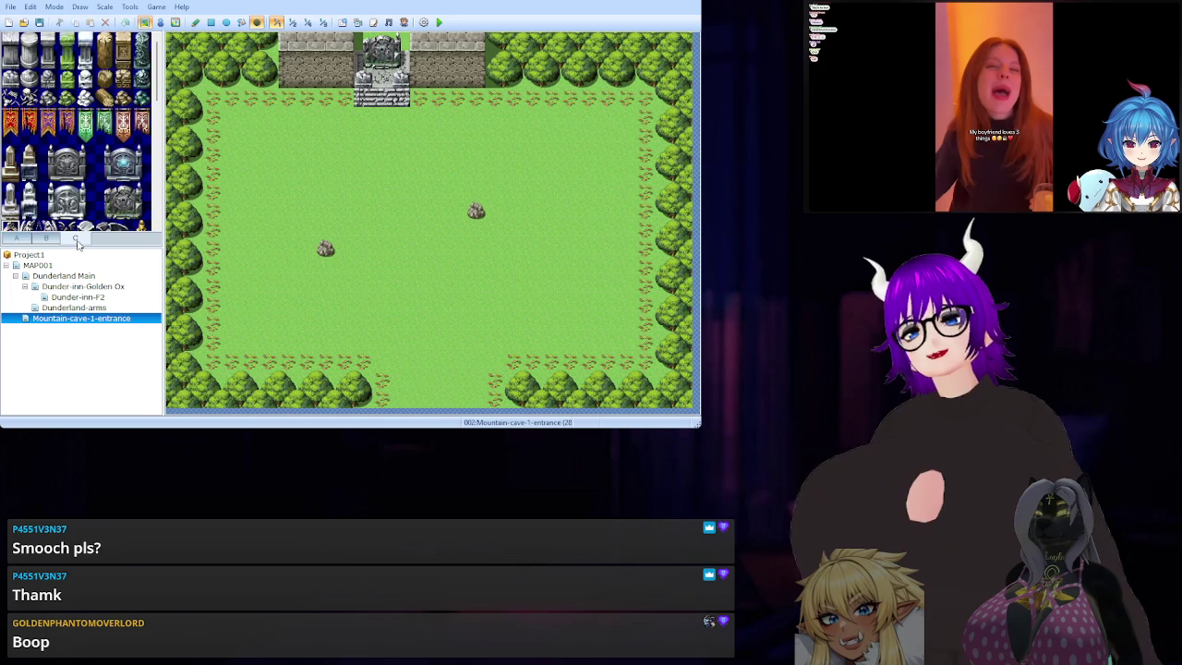
click(54, 238)
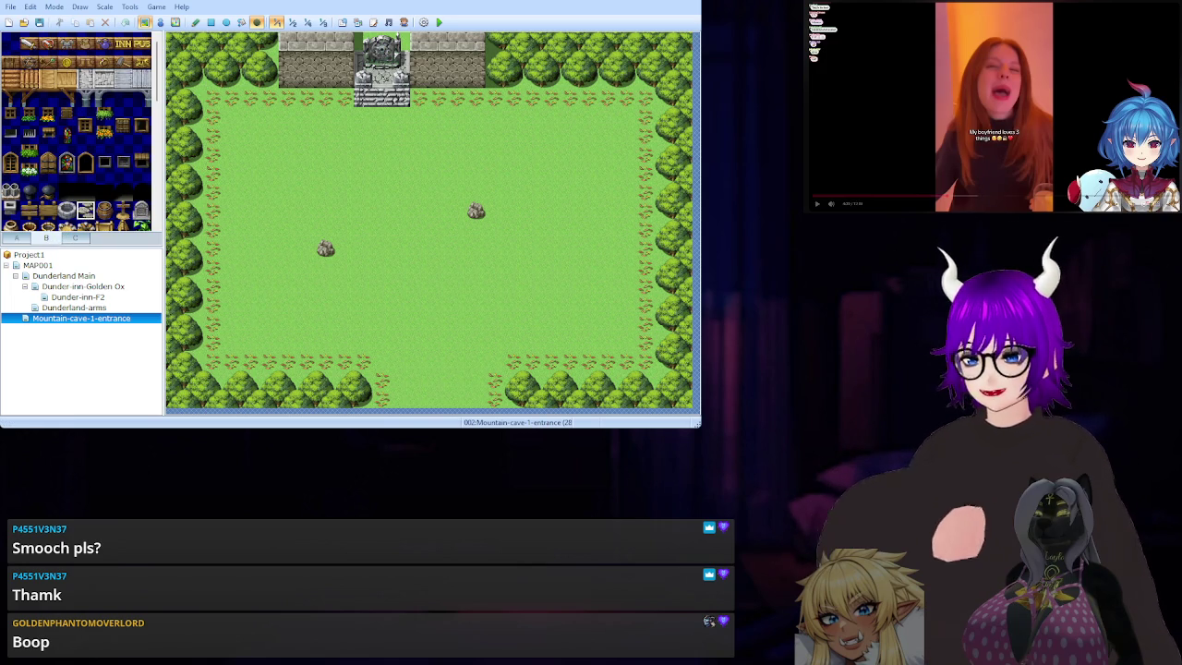
Scroll tab A down to the Cobblestones tiles and select the Rectangle tool.
click(16, 237)
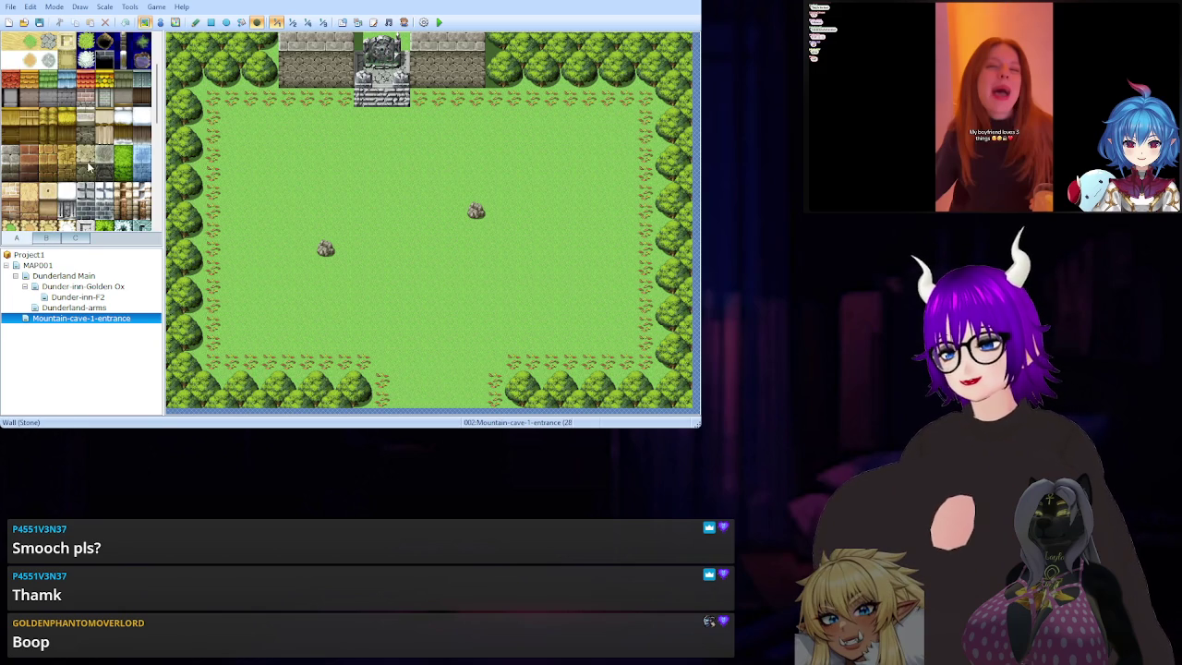
scroll(96, 167, up, 2)
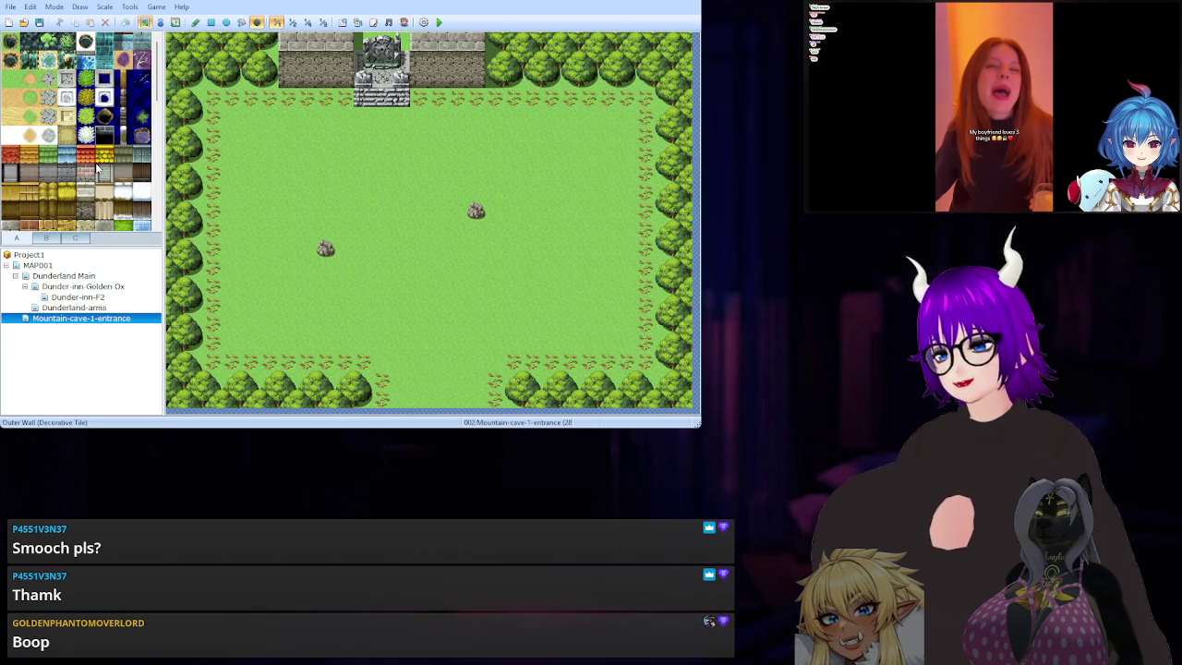
scroll(96, 167, down, 3)
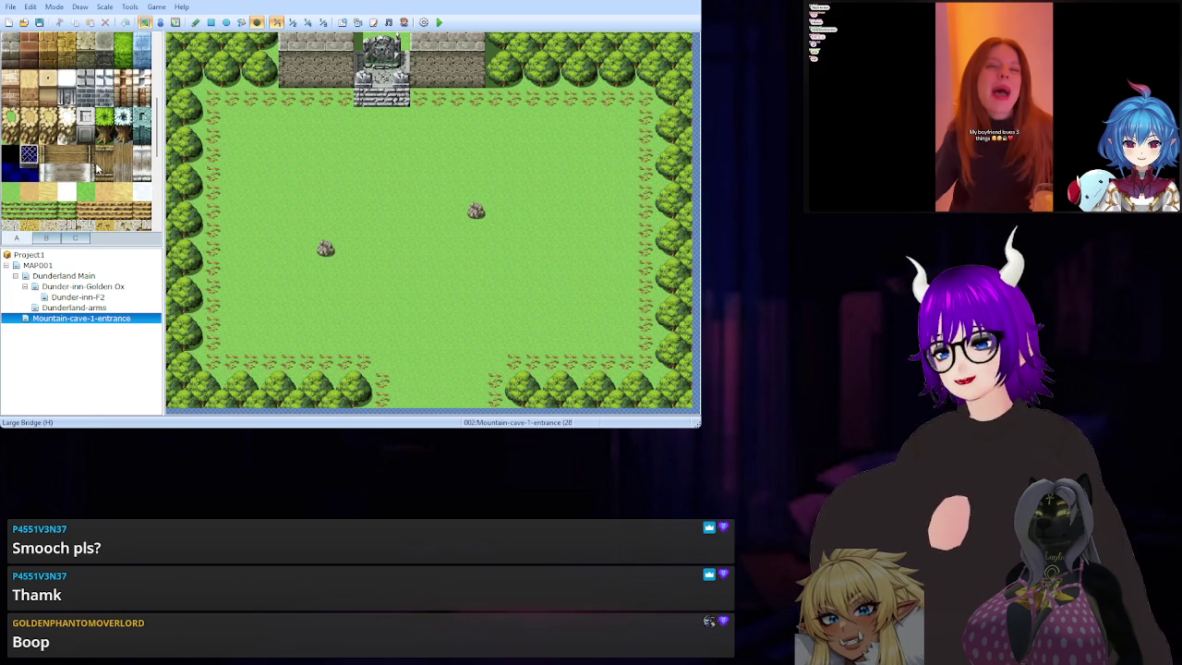
scroll(96, 167, down, 2)
scroll(94, 167, down, 2)
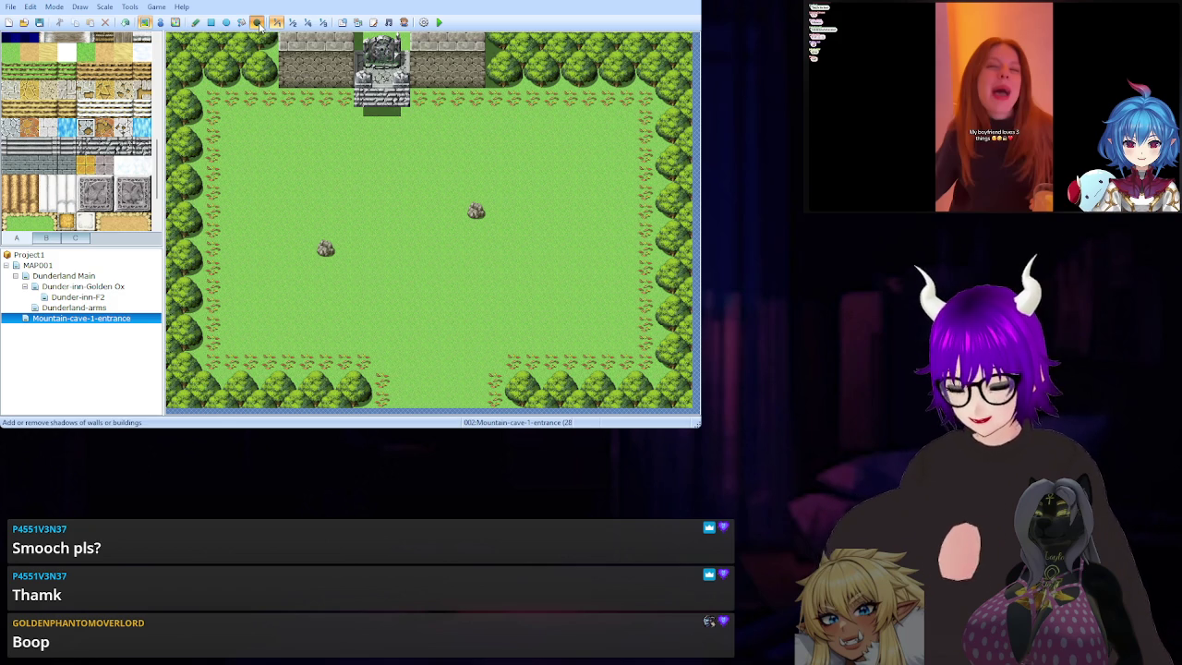
click(210, 23)
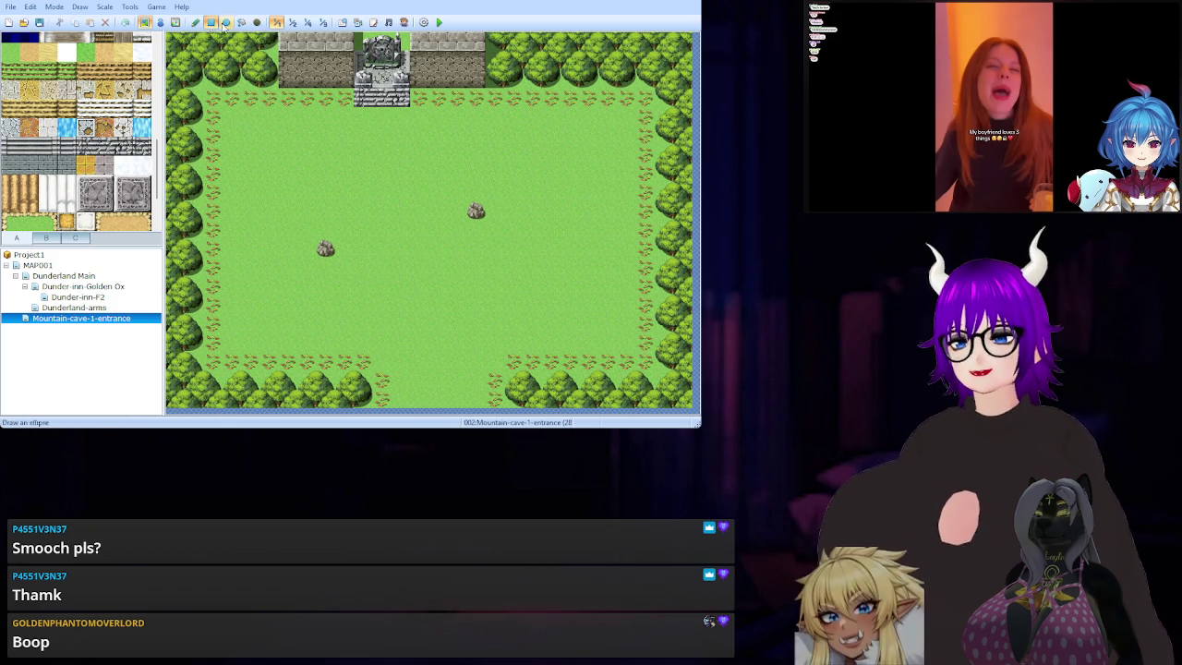
Replace a small cobblestone patch with a wide cobblestone rectangle running down from the stairs.
mouse_move(362, 112)
mouse_down()
mouse_move(403, 139)
mouse_move(401, 153)
mouse_up()
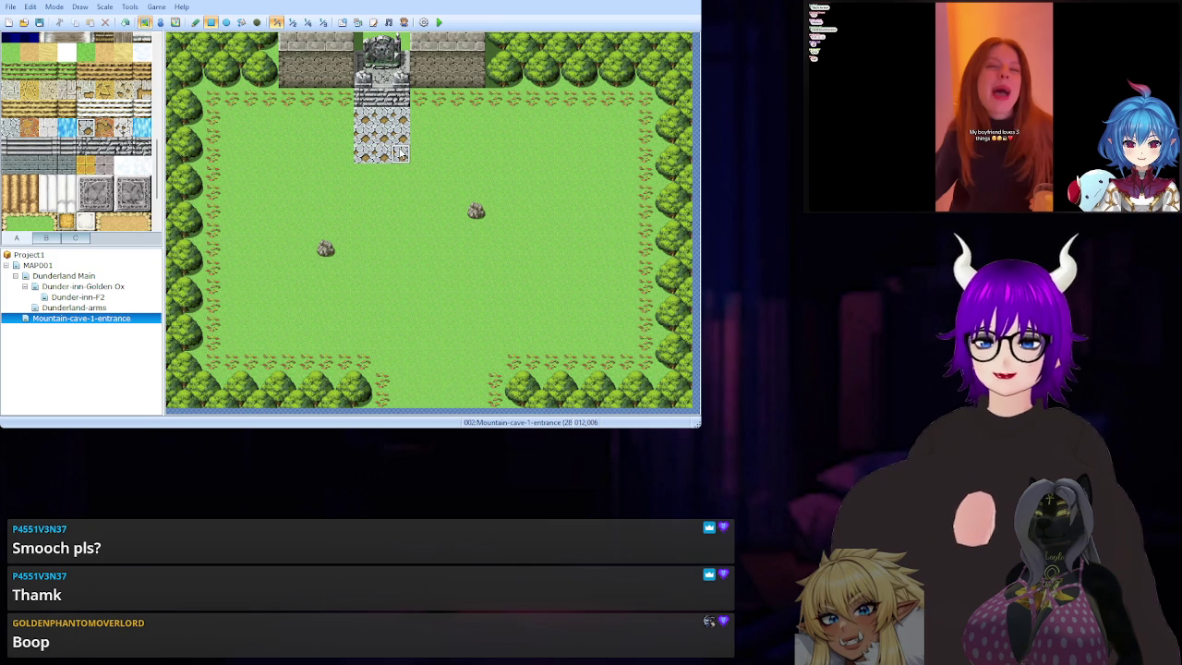
key(ctrl+z)
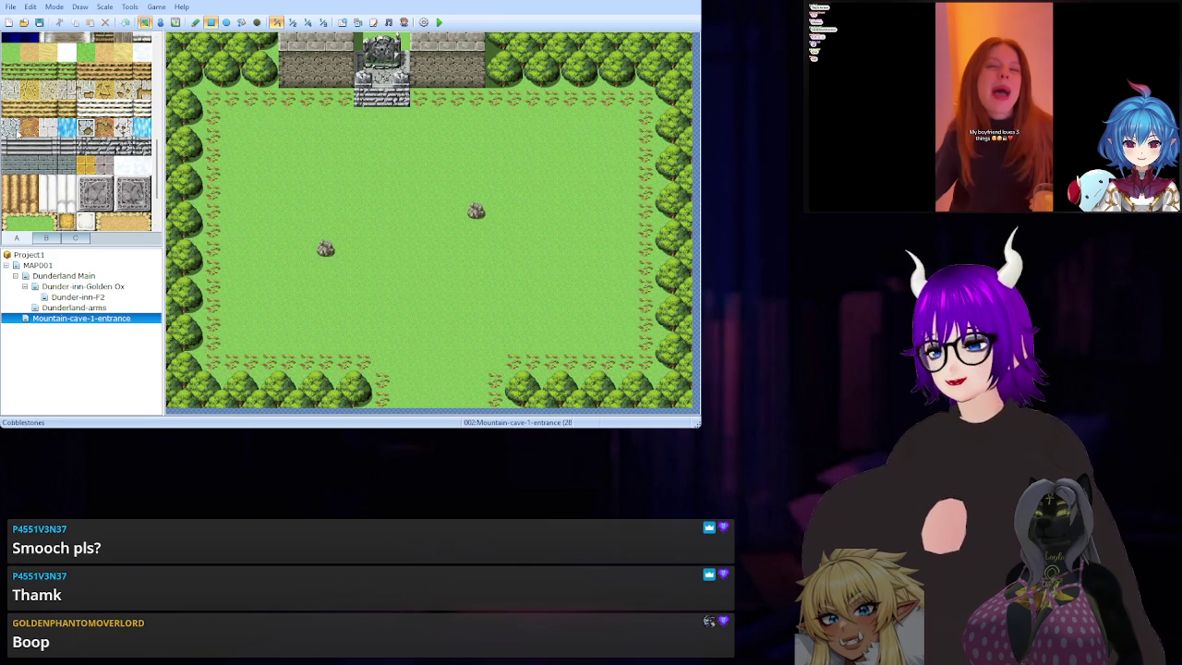
mouse_move(347, 118)
mouse_down()
mouse_move(420, 140)
mouse_move(419, 321)
mouse_up()
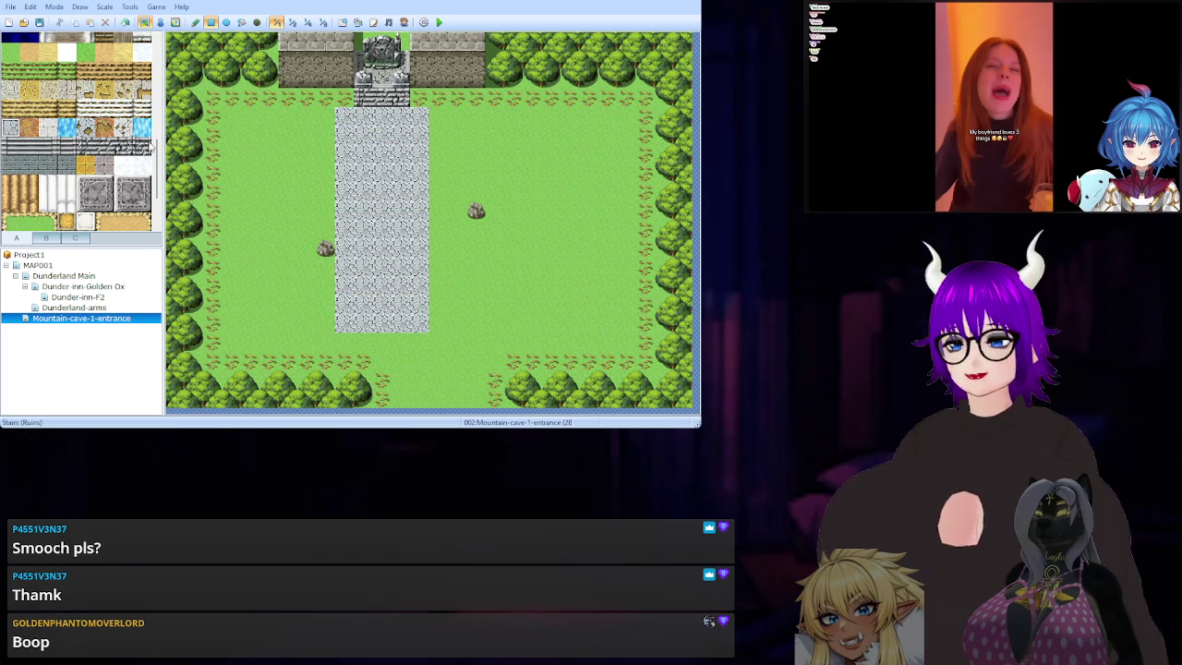
Scatter four small pebble tiles along the cobblestone path.
click(85, 89)
click(85, 127)
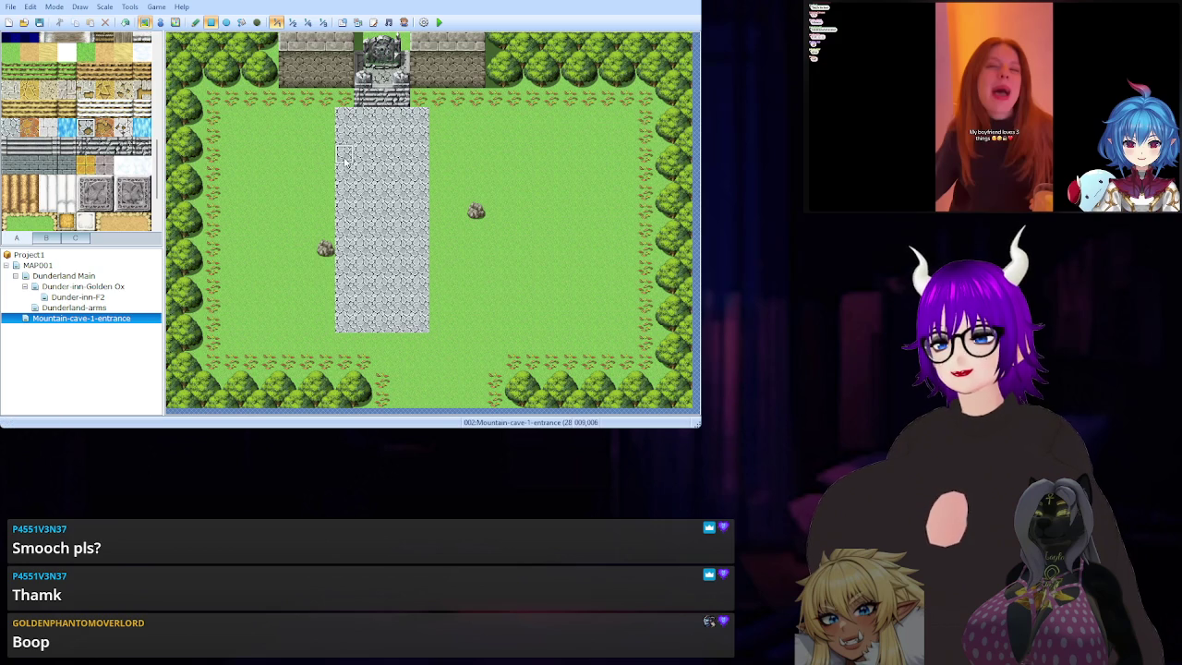
click(382, 193)
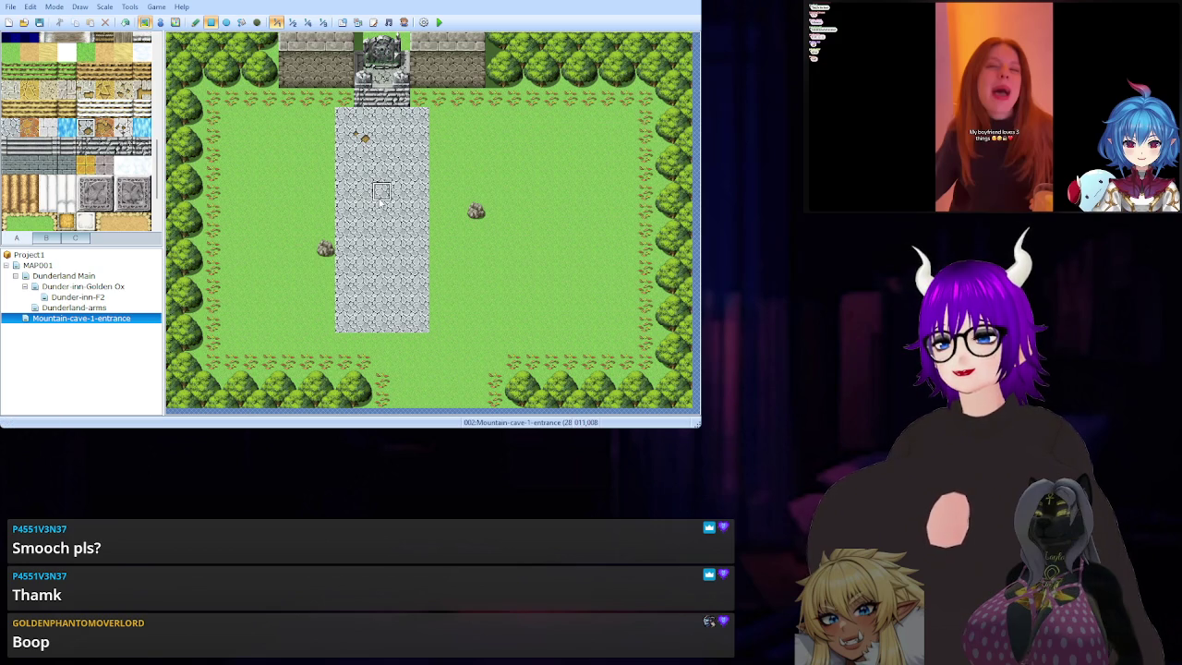
click(420, 268)
click(381, 305)
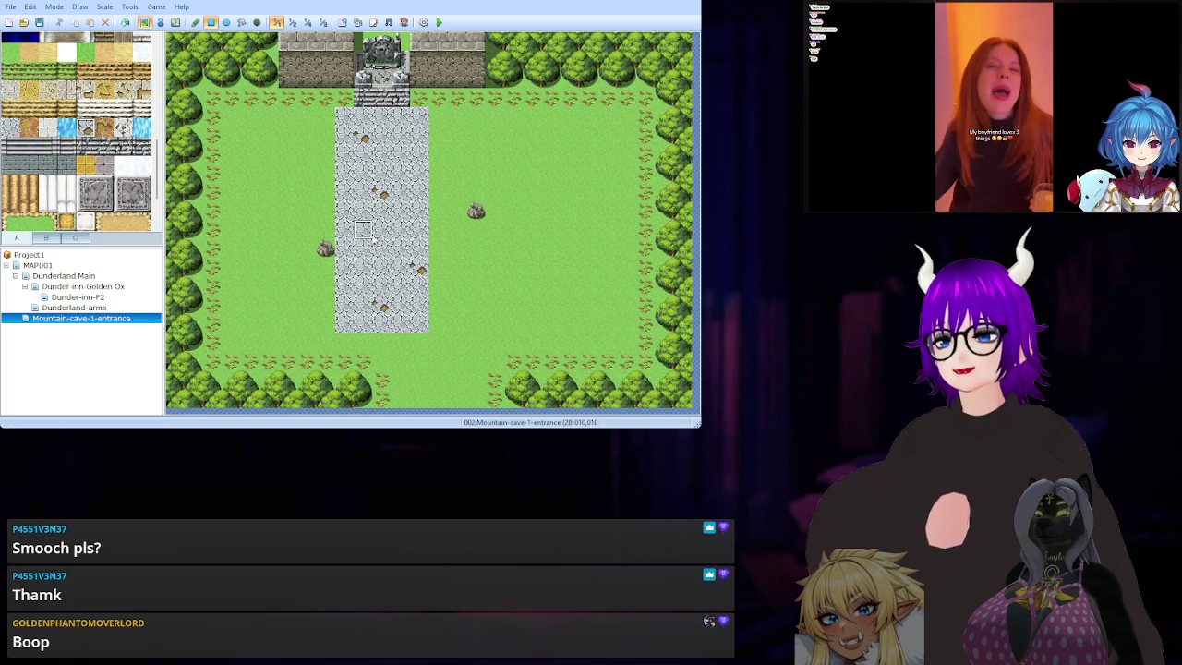
click(364, 231)
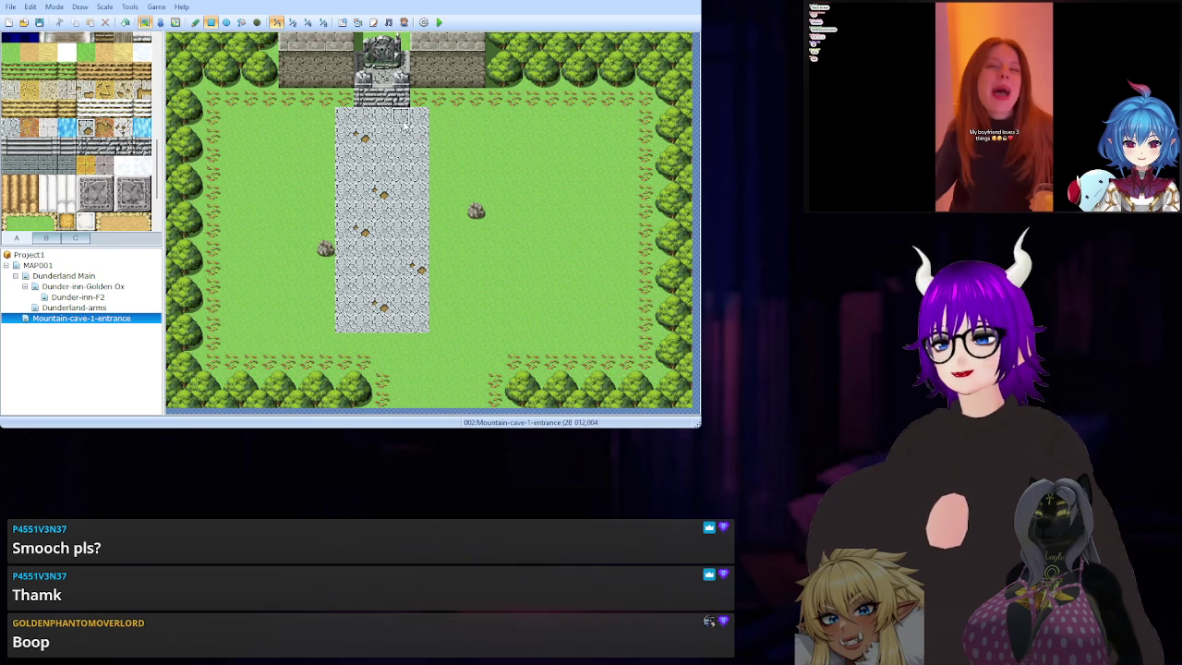
Stamp four dark weathered stone patches onto the cobblestone path.
scroll(83, 176, up, 10)
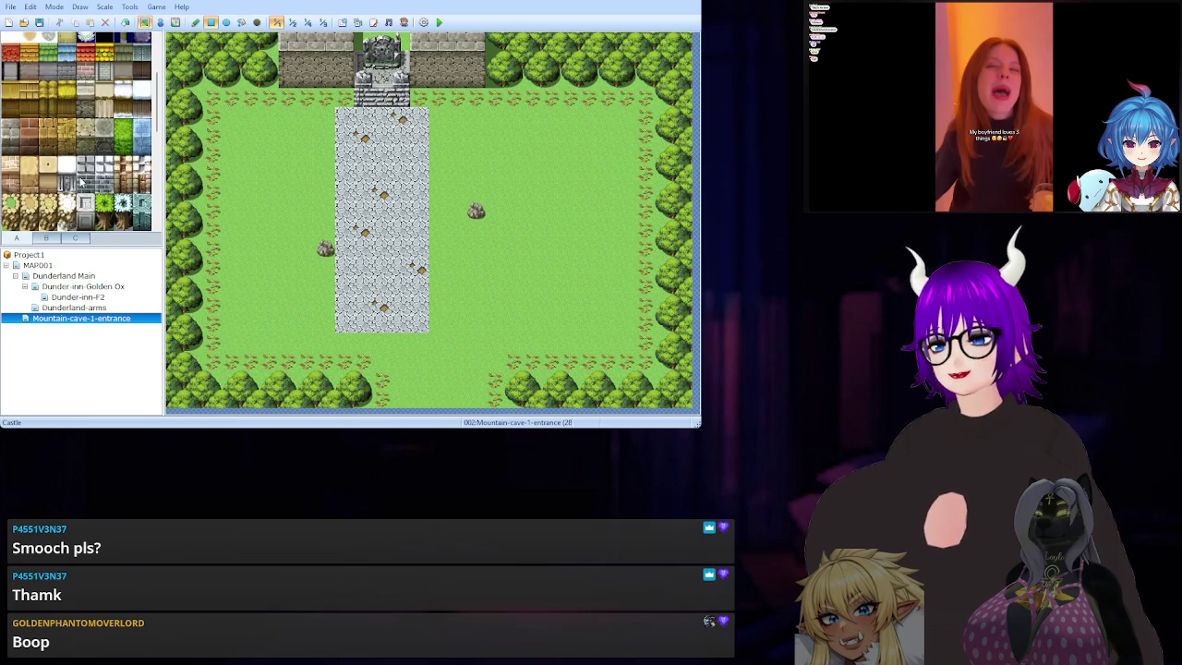
click(140, 80)
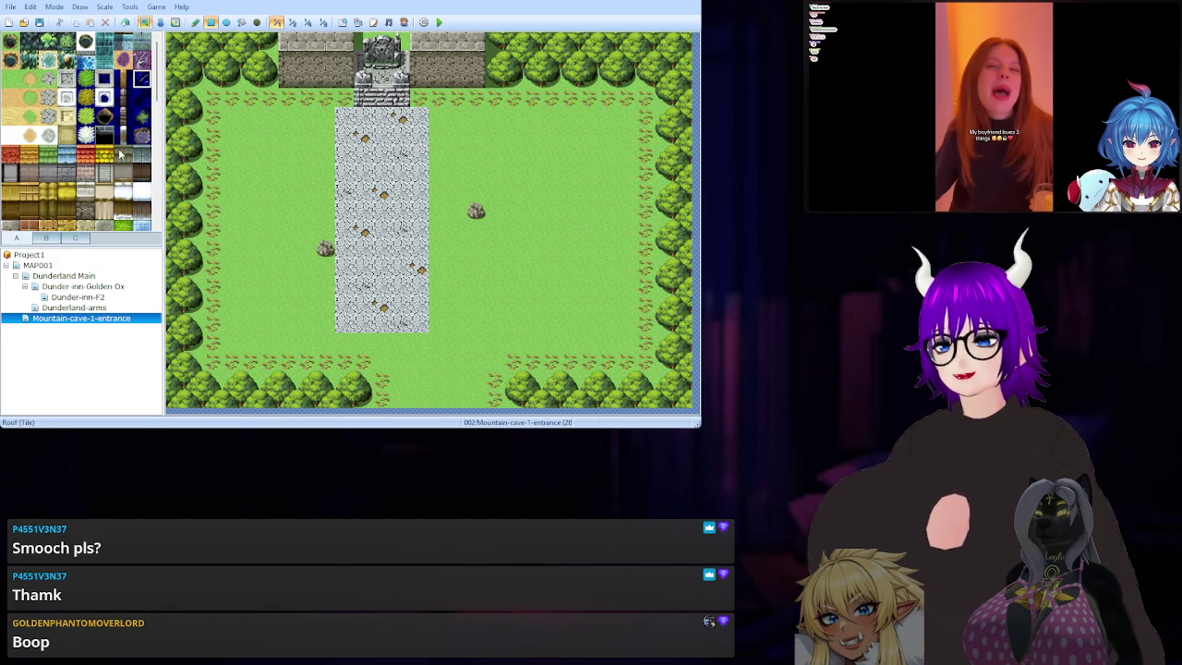
click(141, 97)
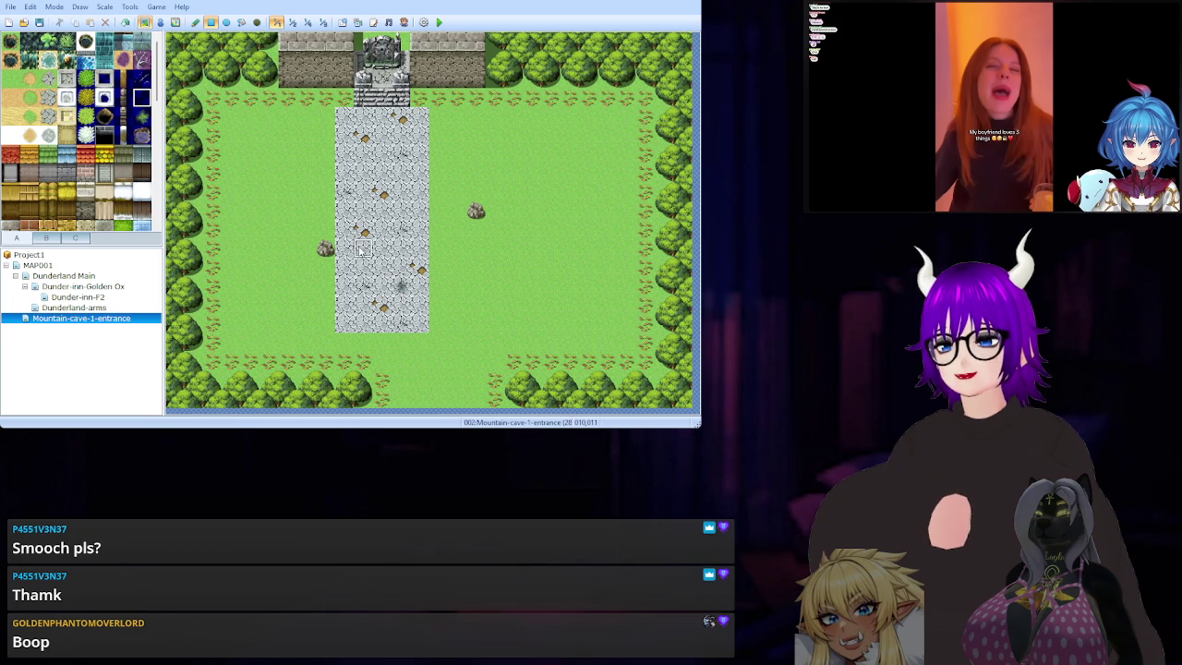
click(364, 260)
click(420, 191)
click(381, 173)
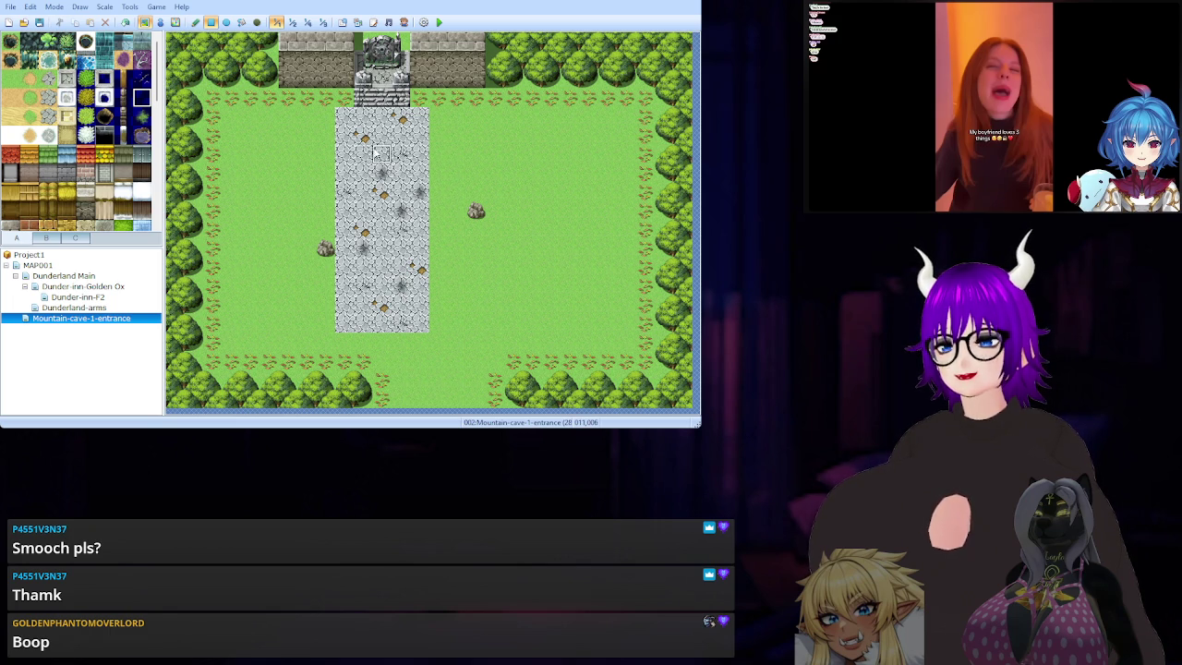
click(360, 173)
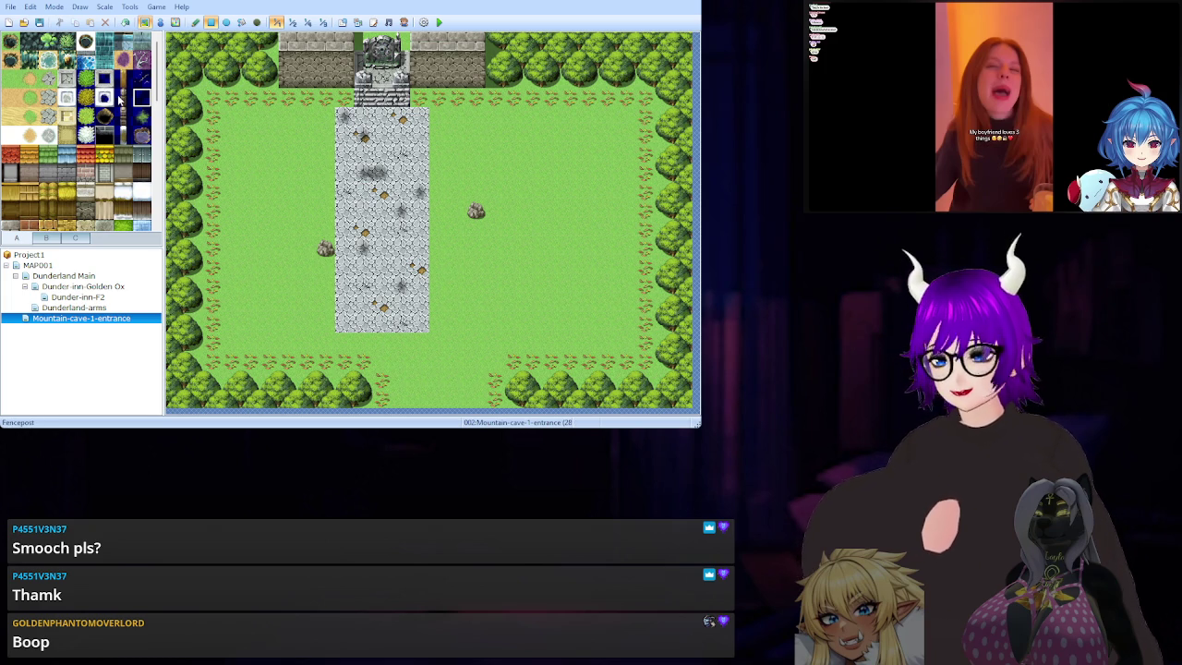
Line both edges of the cobblestone path with five fenceposts each.
click(343, 116)
click(344, 157)
click(344, 192)
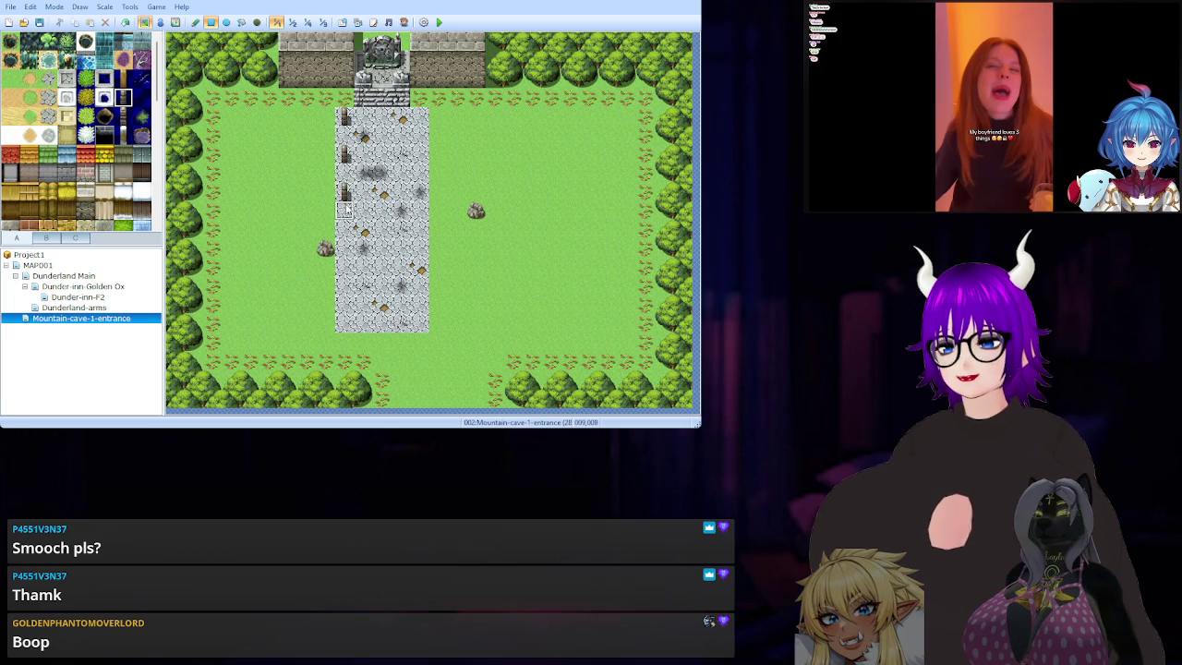
click(344, 231)
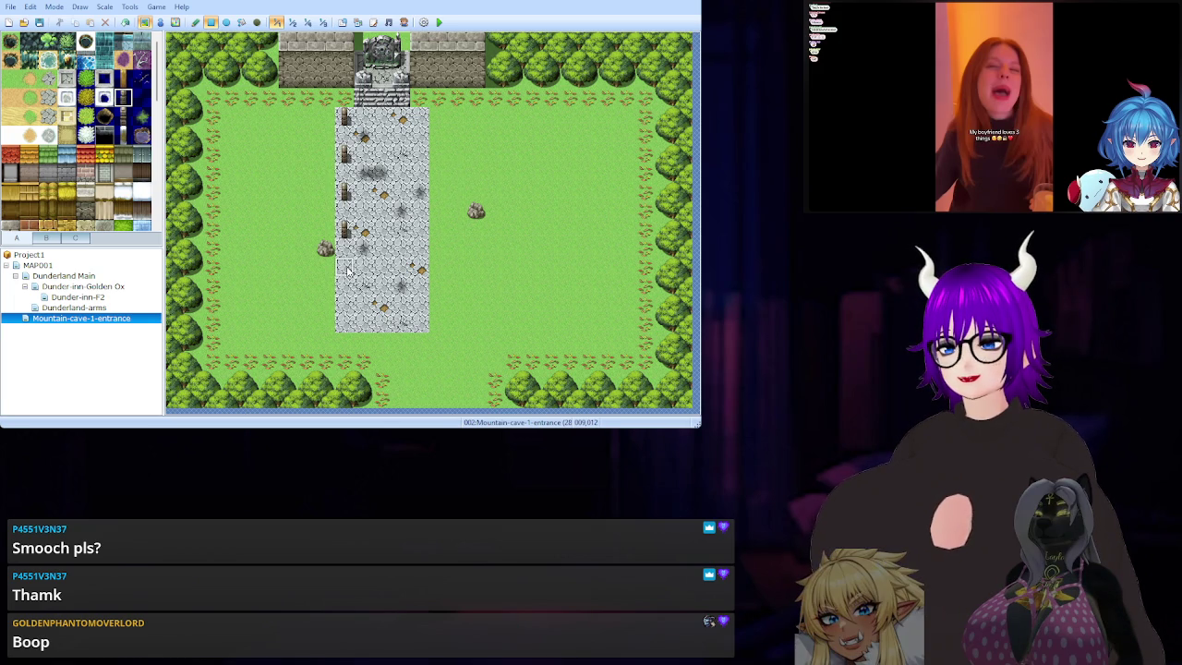
click(346, 269)
click(419, 267)
click(419, 231)
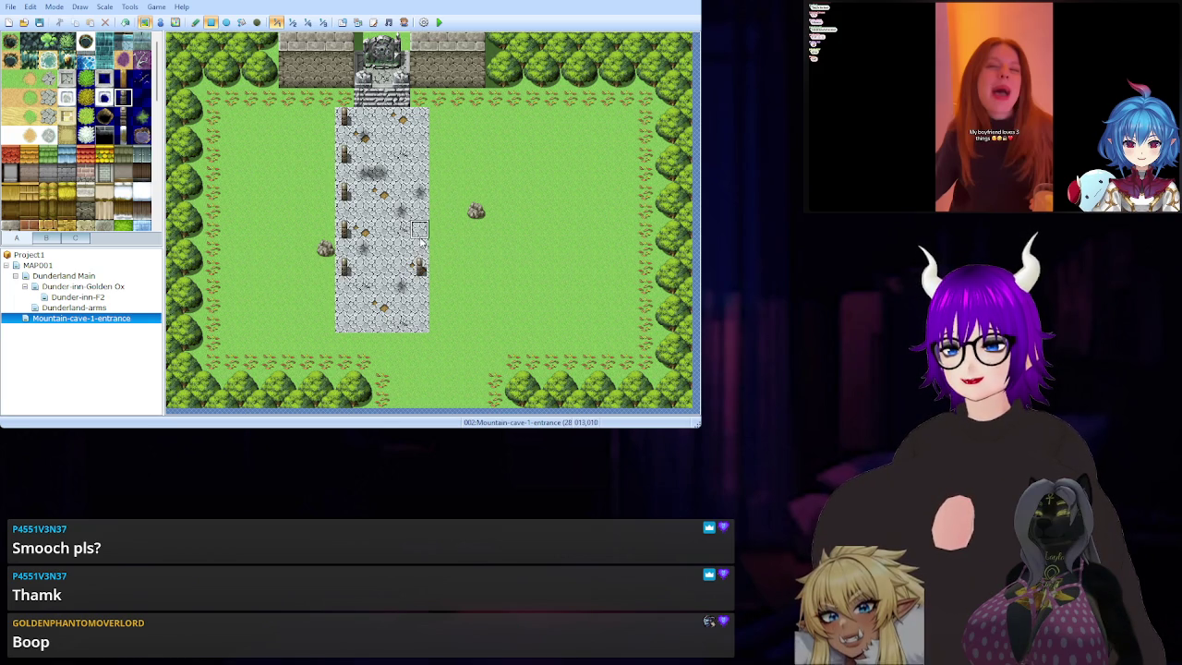
click(419, 192)
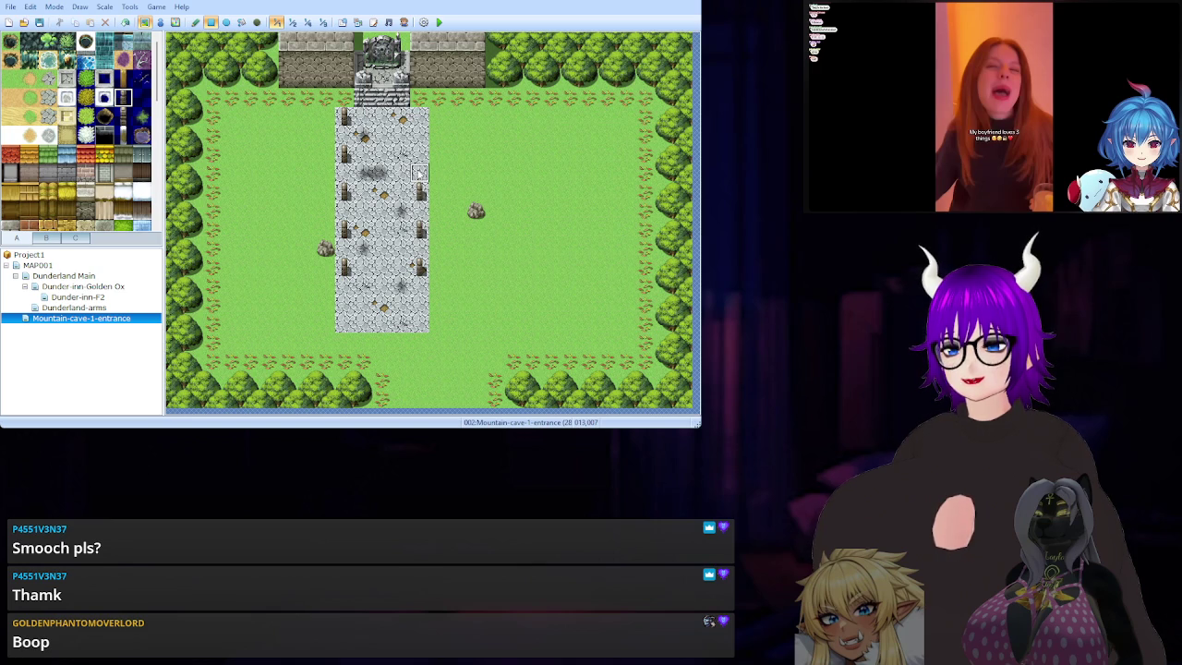
click(420, 155)
click(419, 118)
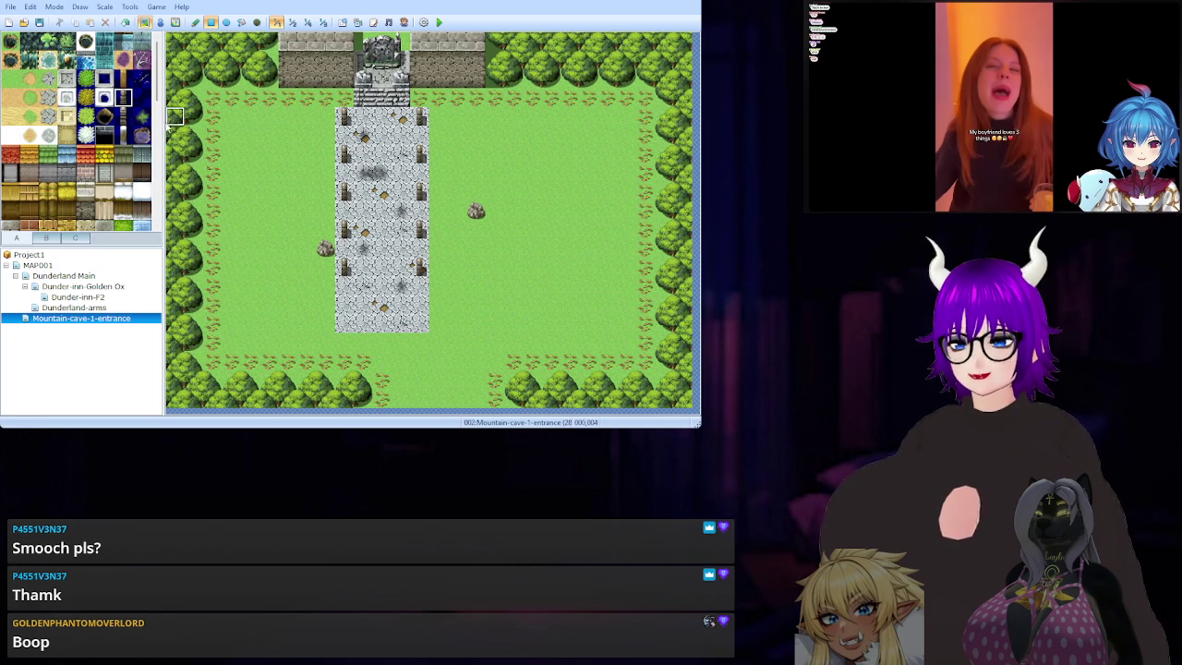
Stamp three dark crack tiles onto the middle and lower path.
click(141, 98)
click(400, 230)
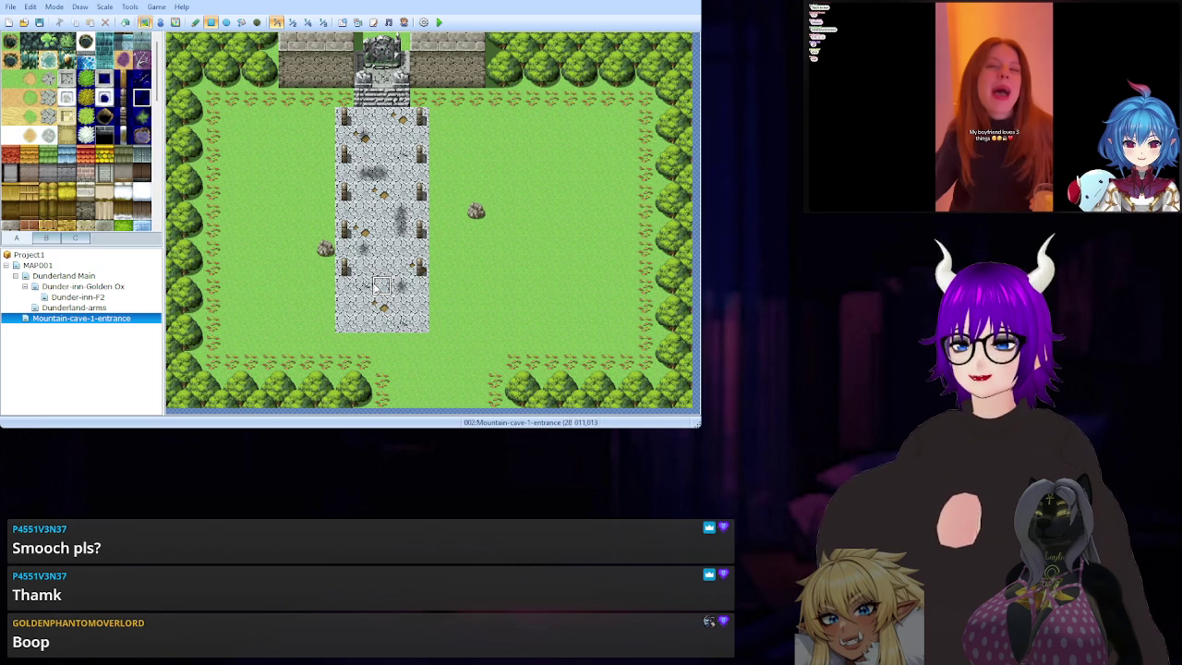
click(363, 305)
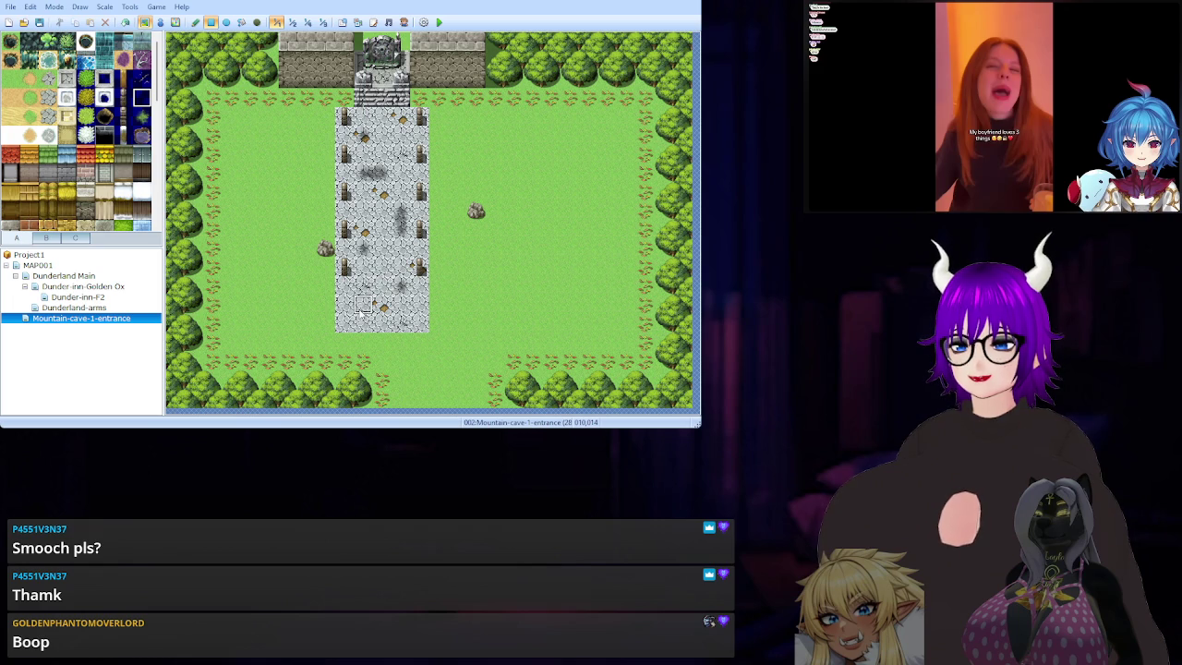
click(383, 308)
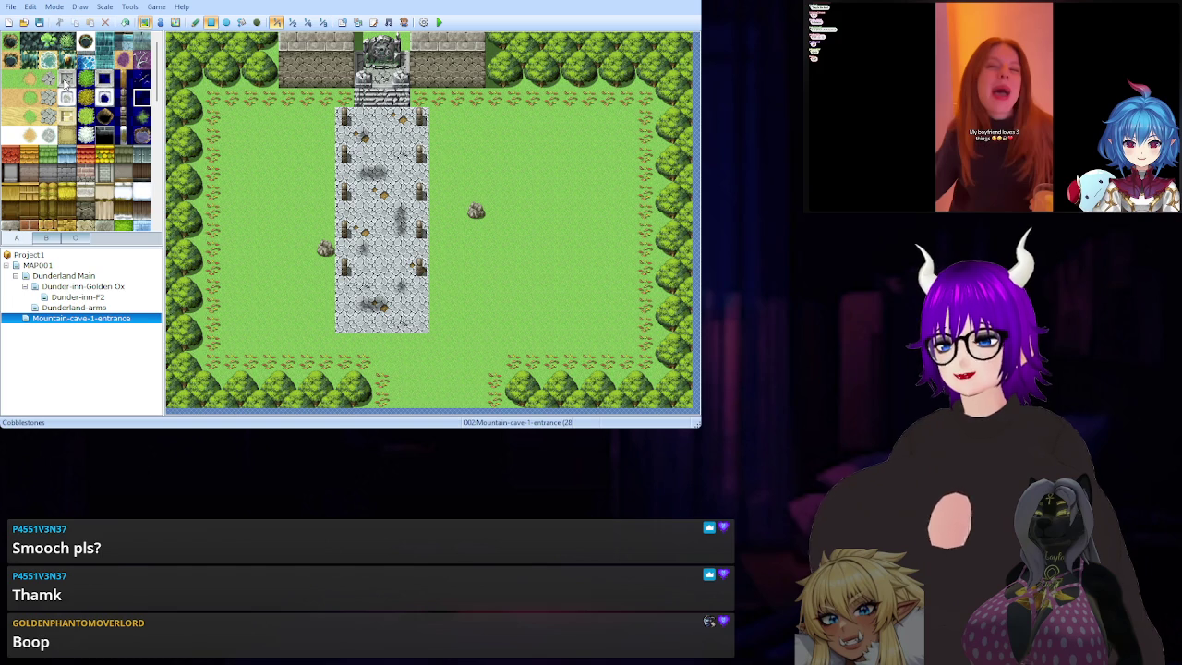
click(66, 81)
mouse_move(344, 114)
mouse_down()
mouse_move(427, 249)
mouse_move(428, 328)
mouse_up()
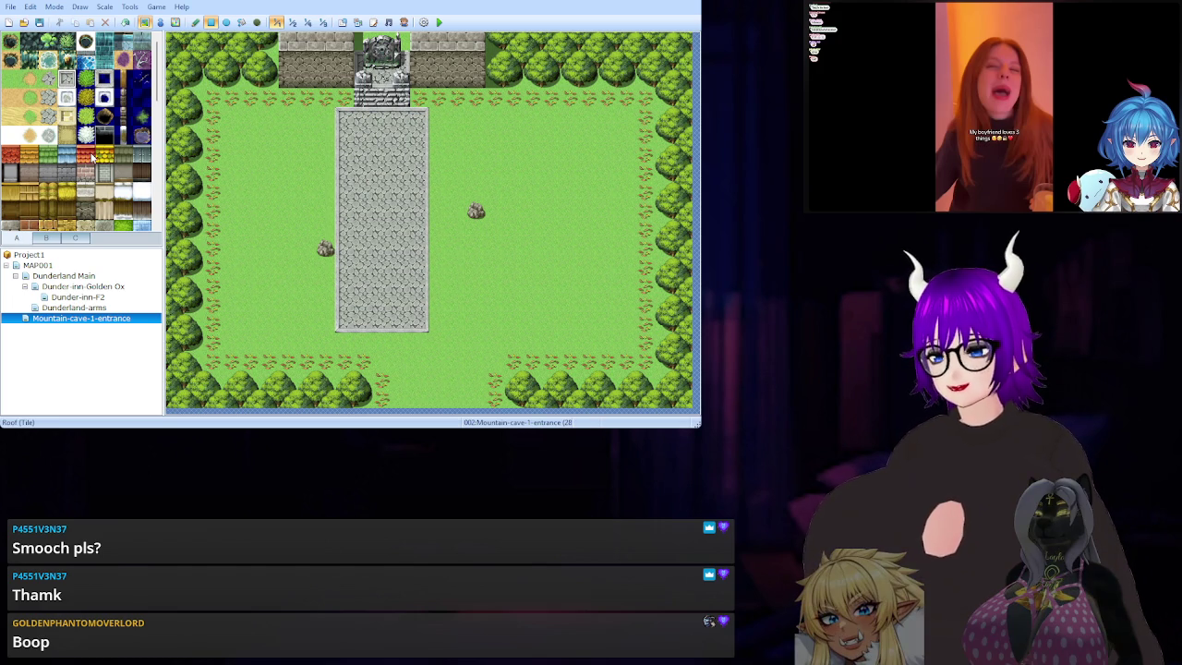
scroll(92, 157, down, 2)
scroll(92, 157, down, 2)
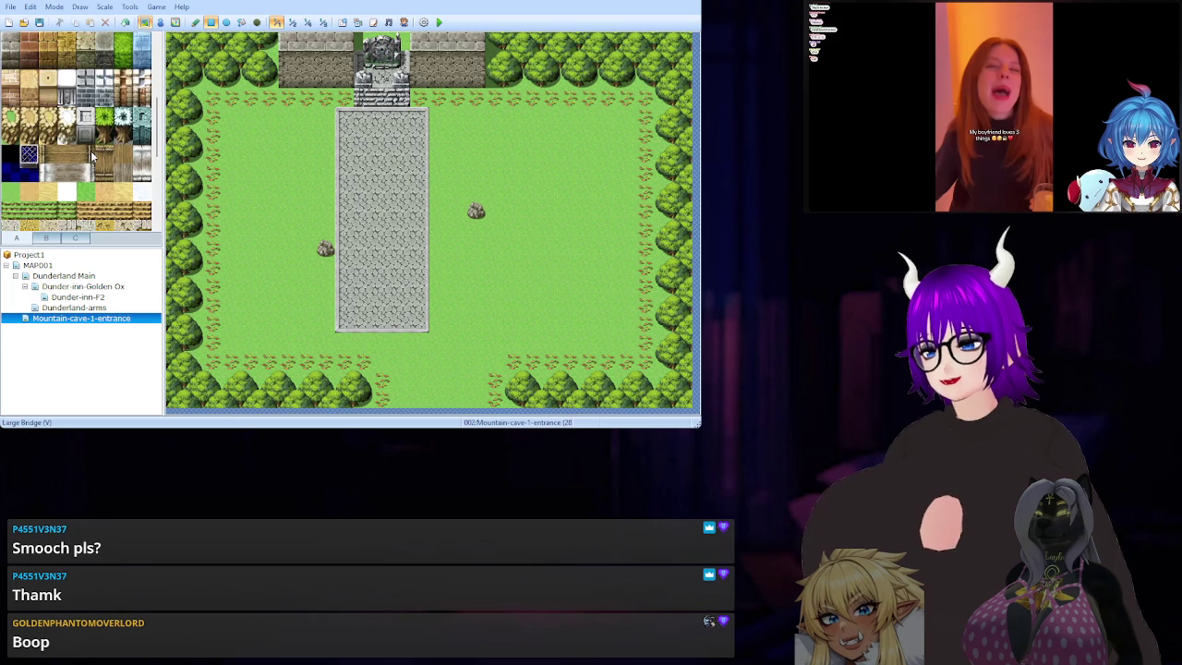
scroll(92, 159, up, 5)
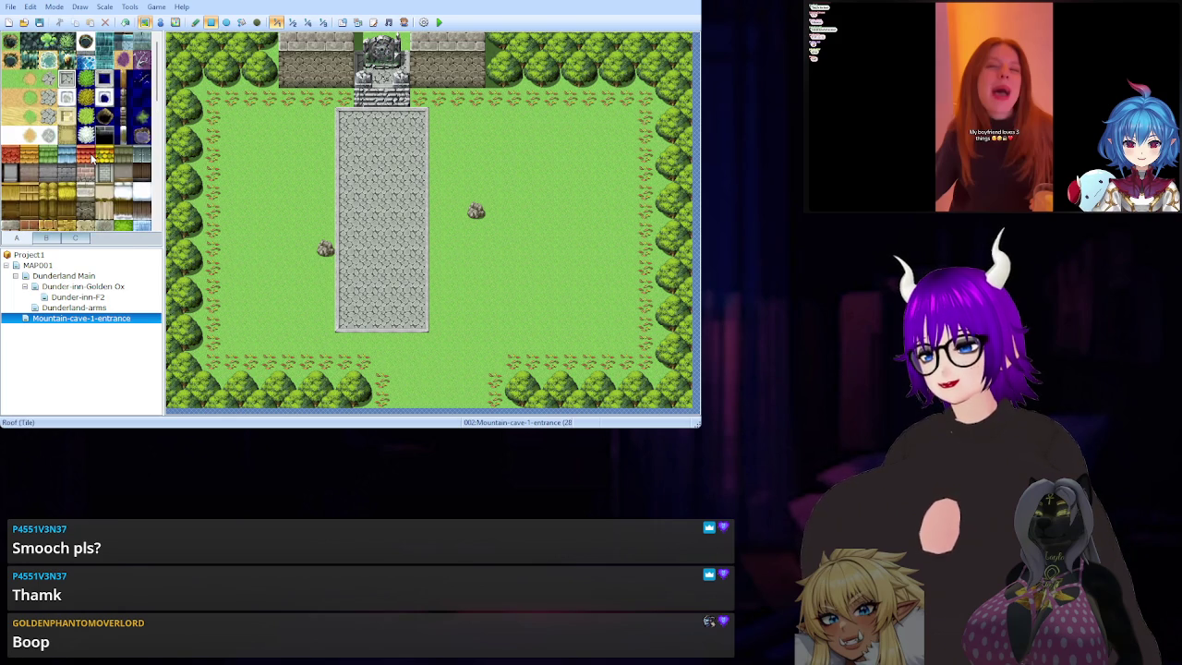
scroll(93, 157, down, 3)
scroll(92, 157, down, 5)
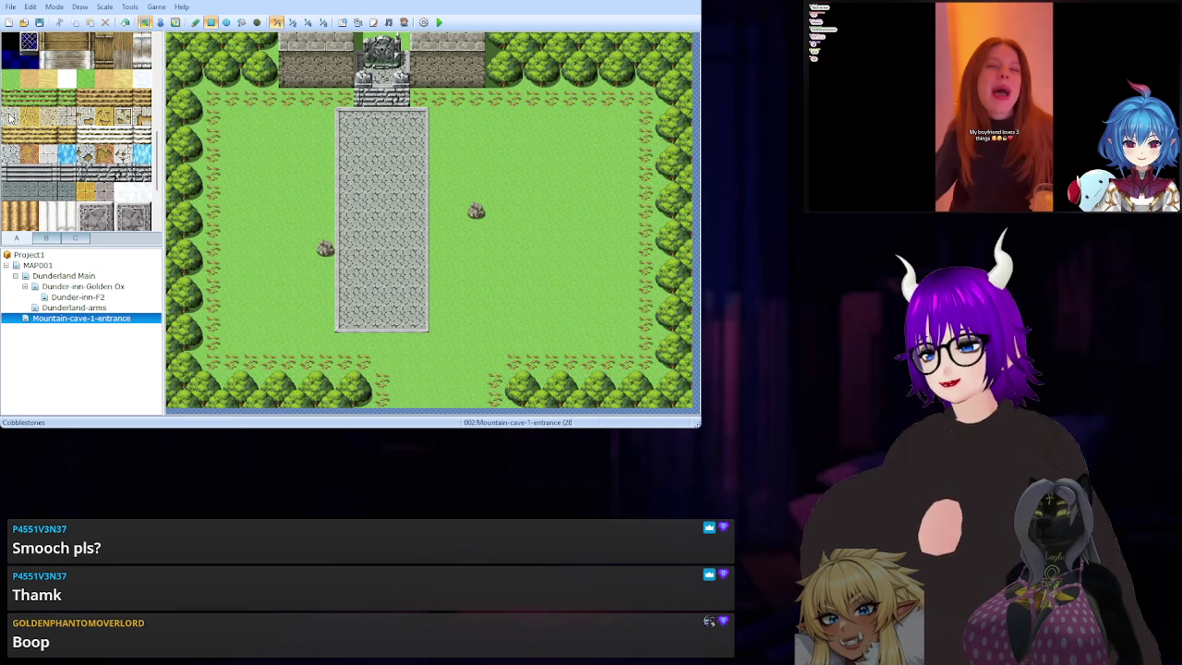
click(11, 152)
click(381, 135)
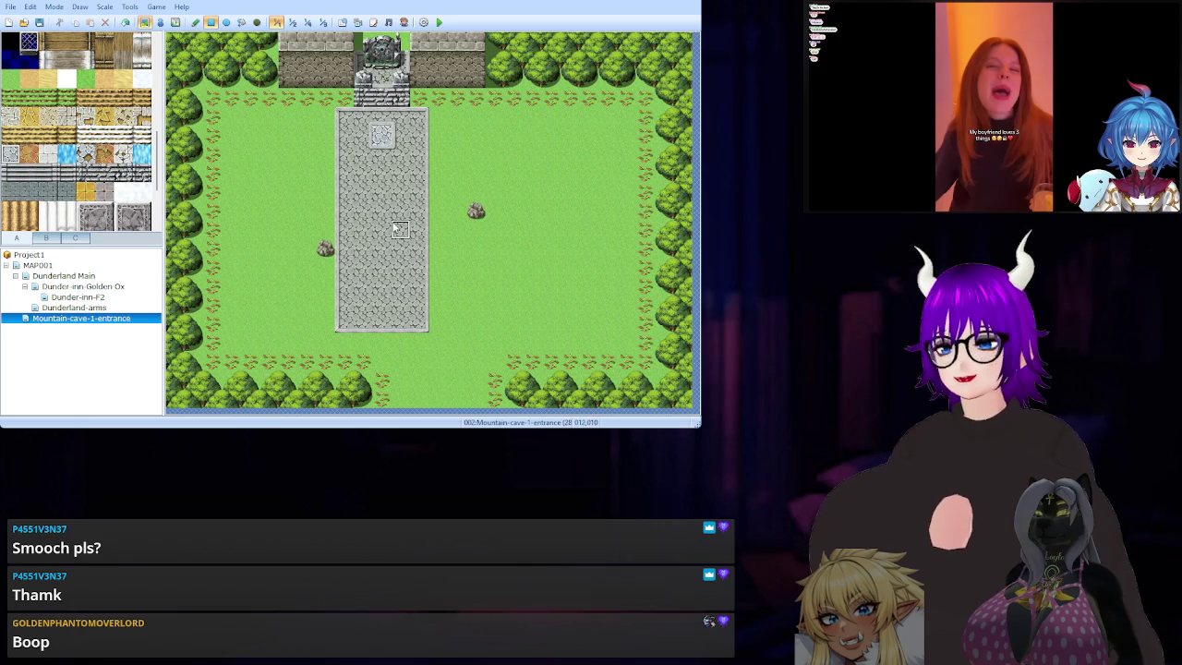
key(ctrl+z)
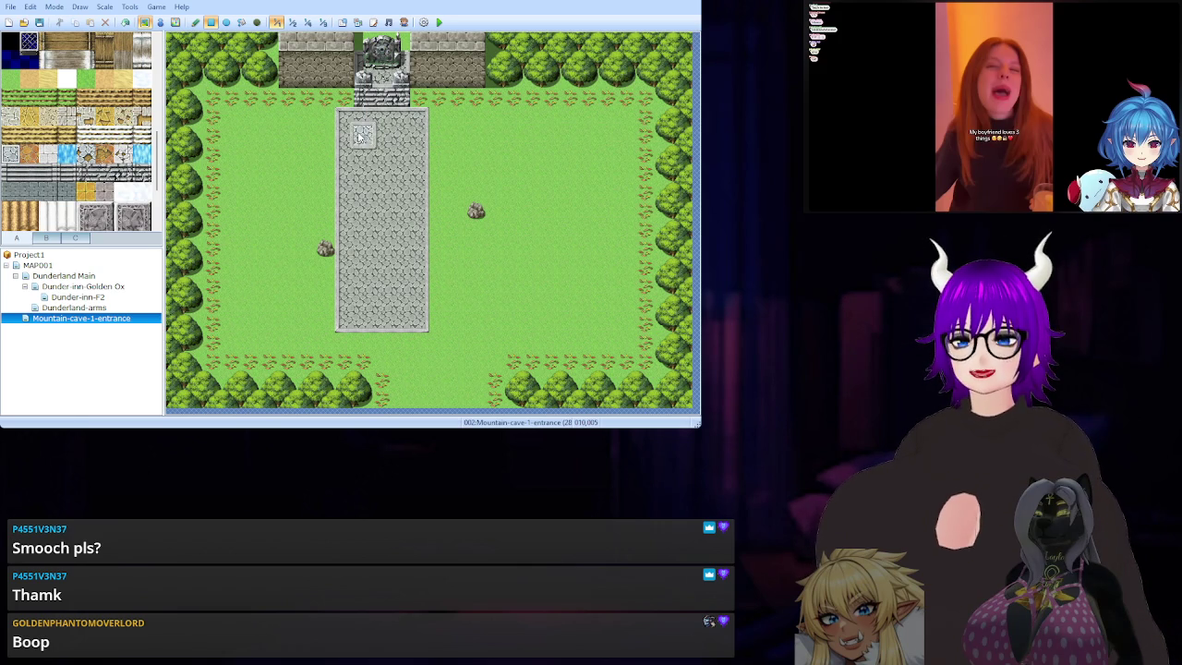
mouse_move(361, 131)
mouse_down()
mouse_move(403, 191)
mouse_move(400, 255)
mouse_up()
key(ctrl+z)
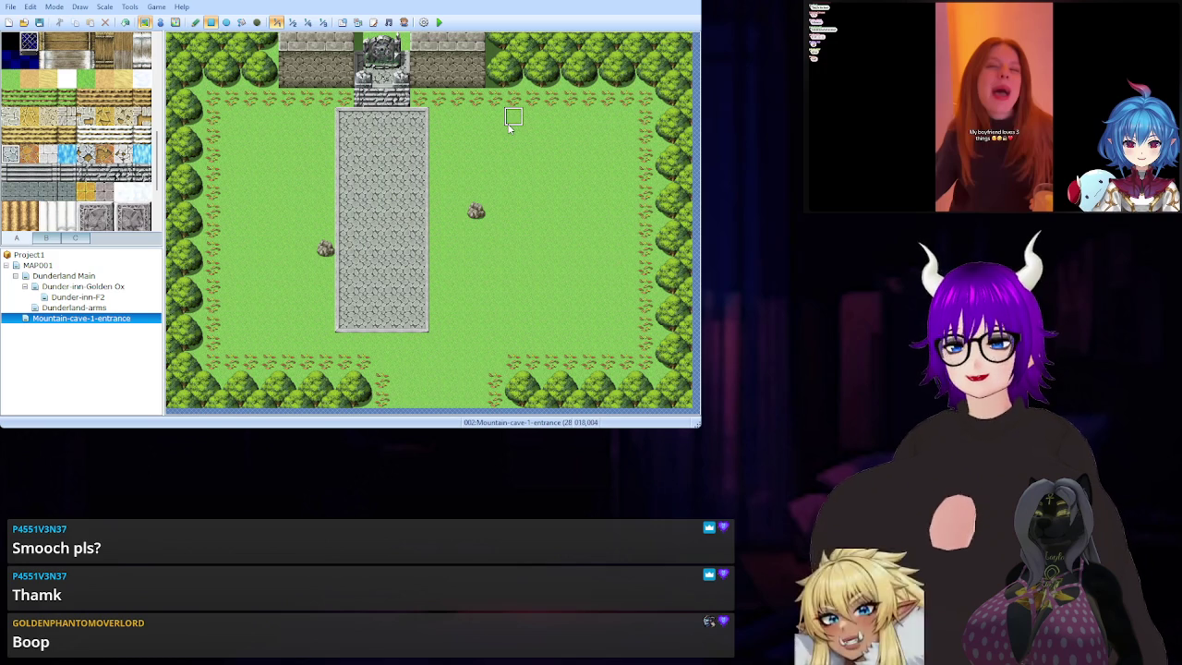
key(ctrl+z)
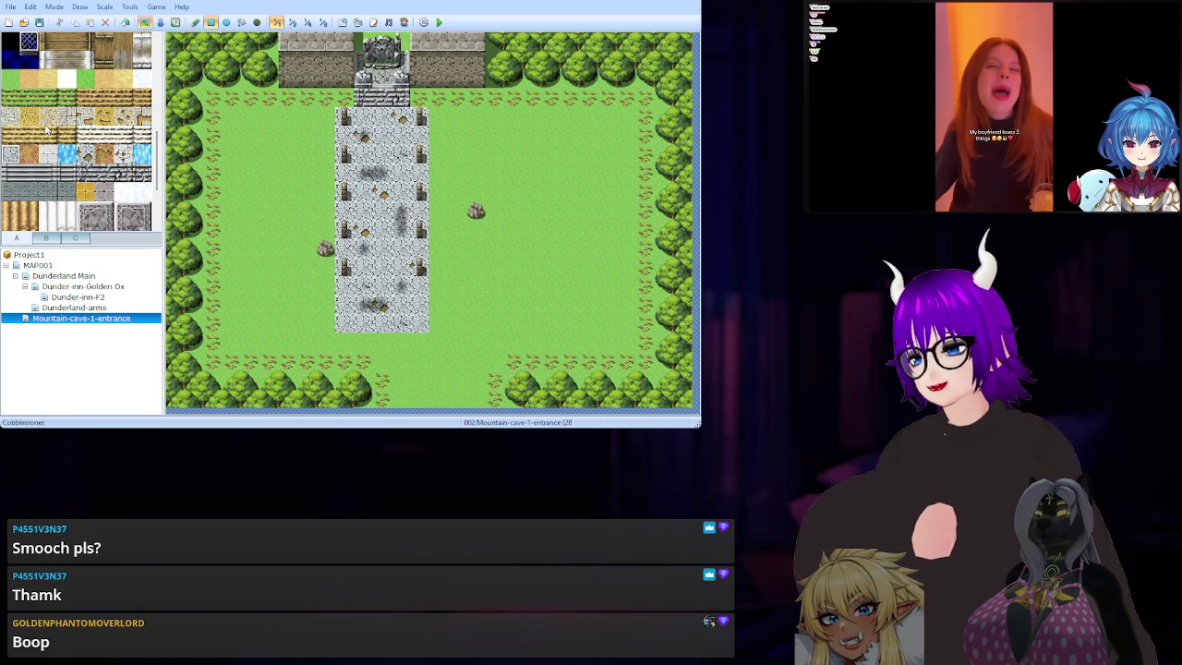
scroll(46, 130, up, 2)
scroll(44, 128, up, 3)
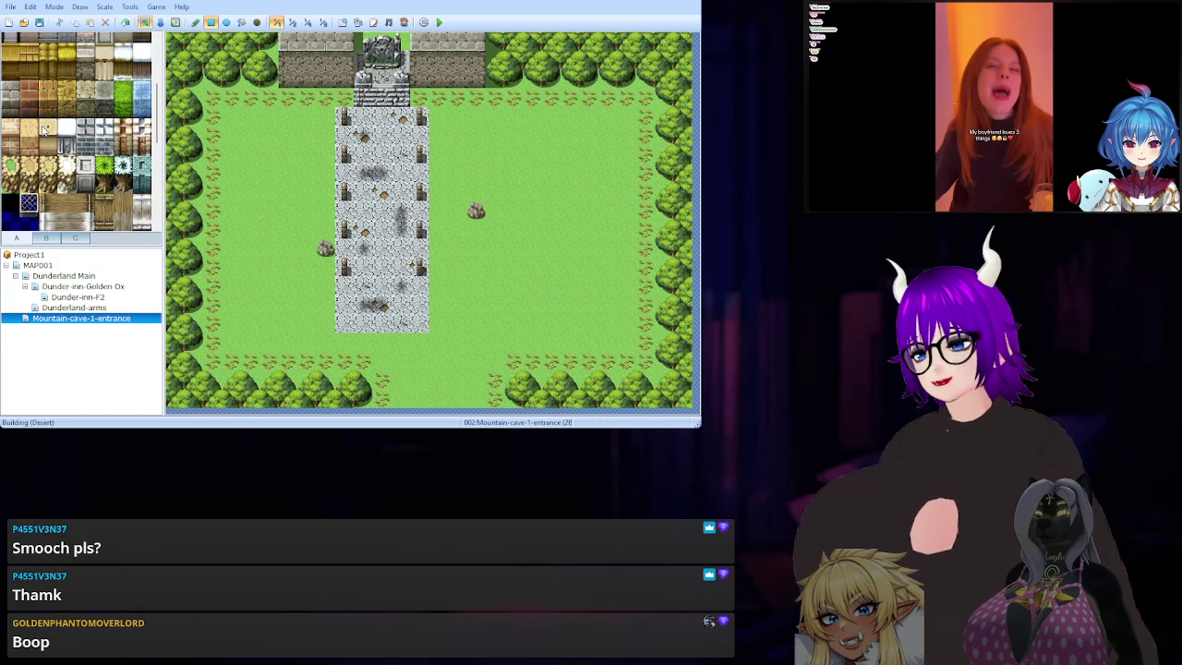
scroll(45, 129, up, 8)
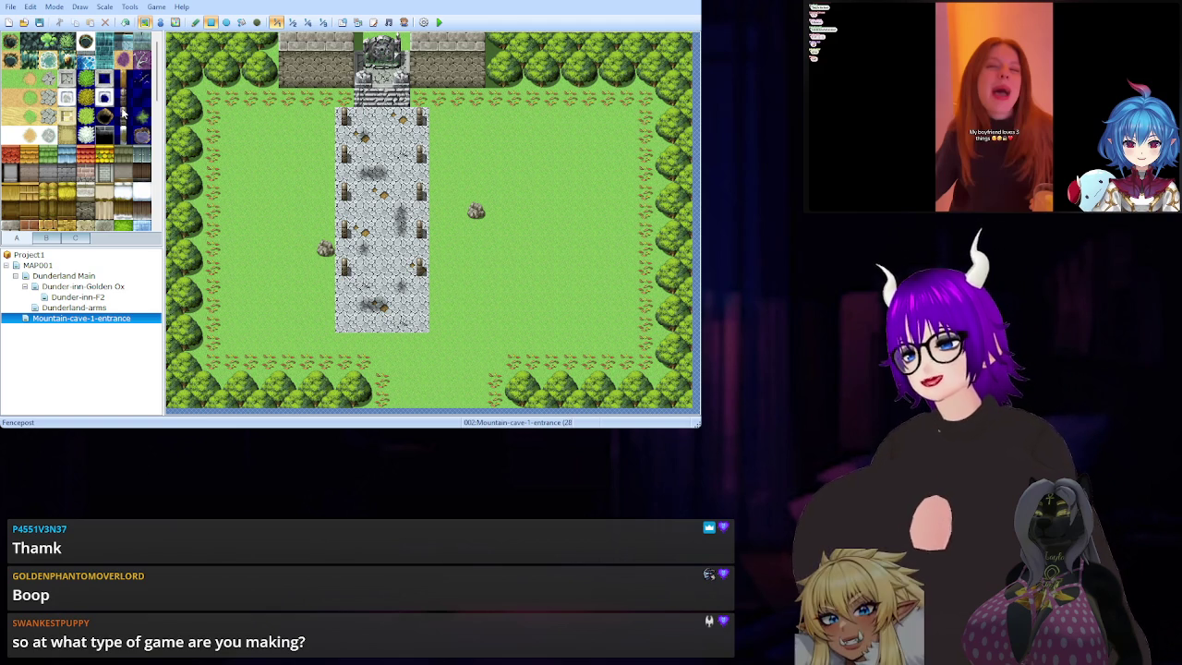
click(49, 79)
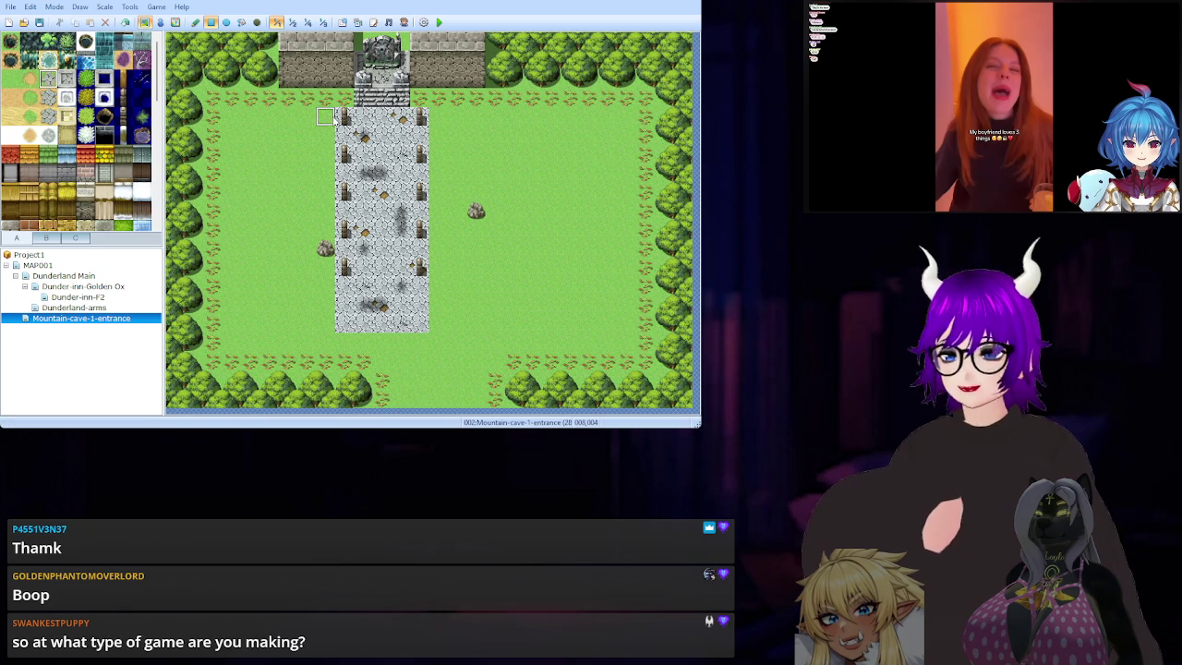
click(363, 134)
mouse_move(363, 134)
mouse_down()
mouse_move(411, 242)
mouse_move(424, 329)
mouse_up()
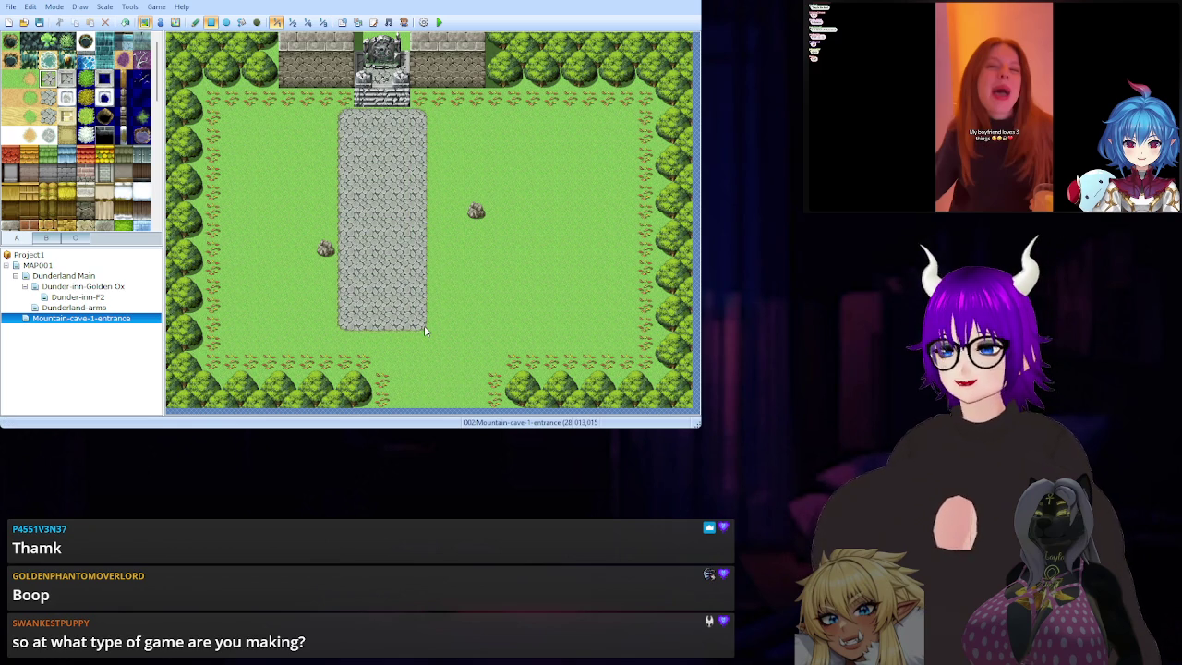
key(ctrl+z)
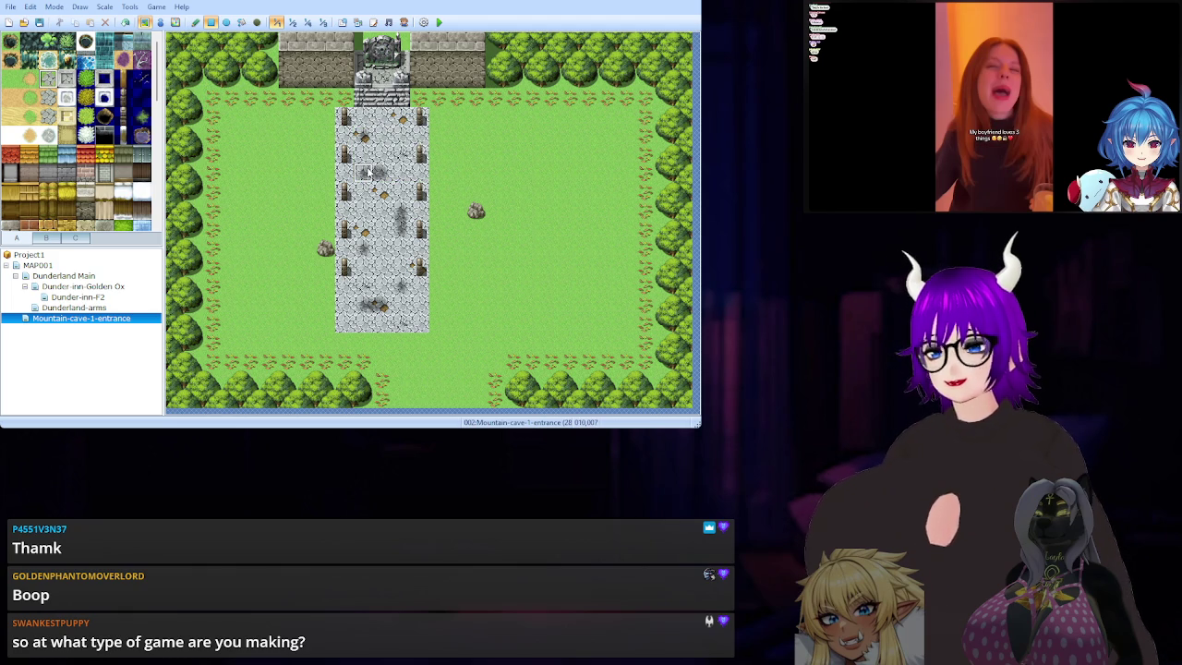
Repave the whole path with a plain Cobblestones rectangle.
scroll(116, 103, down, 5)
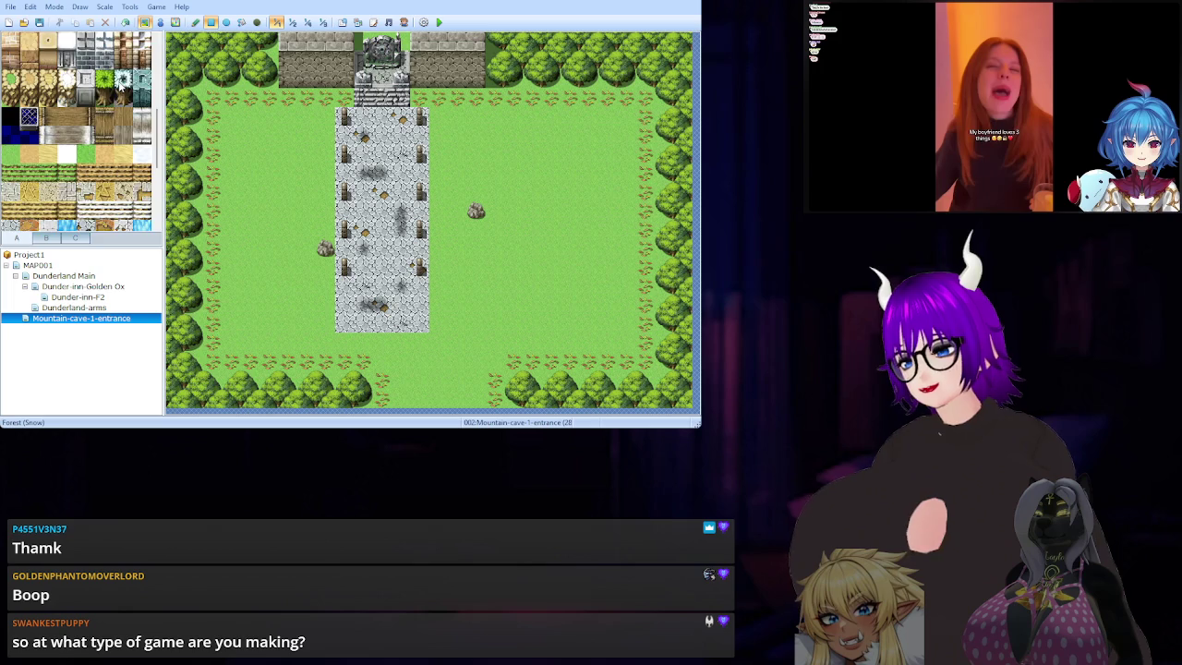
scroll(119, 80, down, 2)
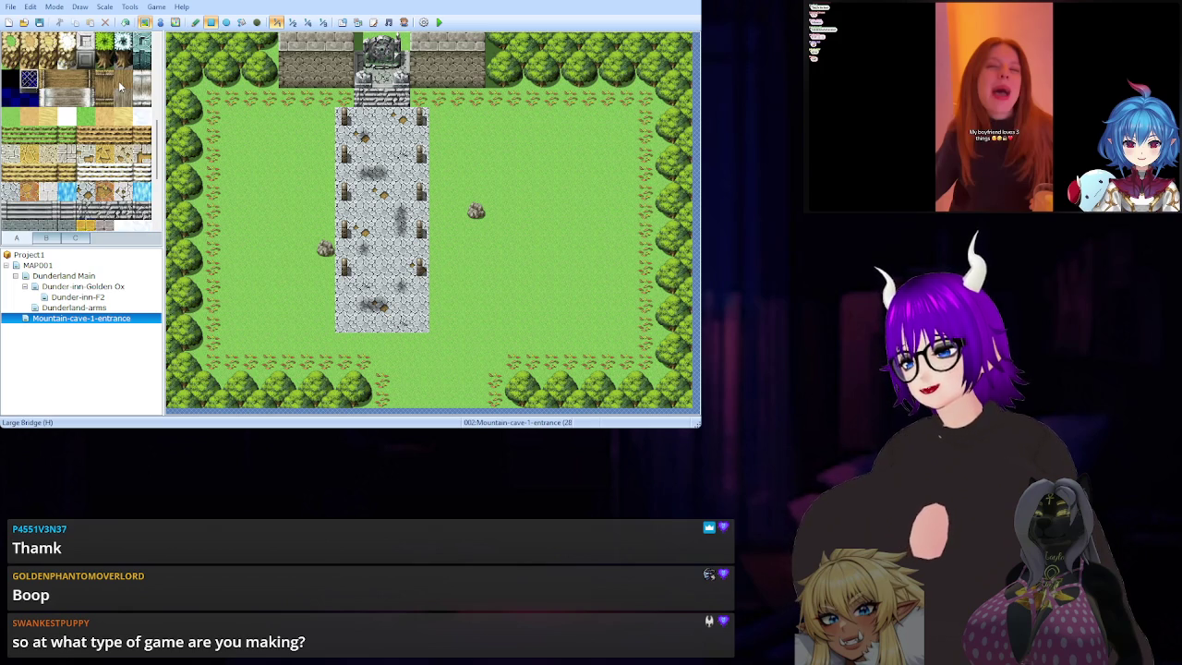
scroll(118, 80, up, 5)
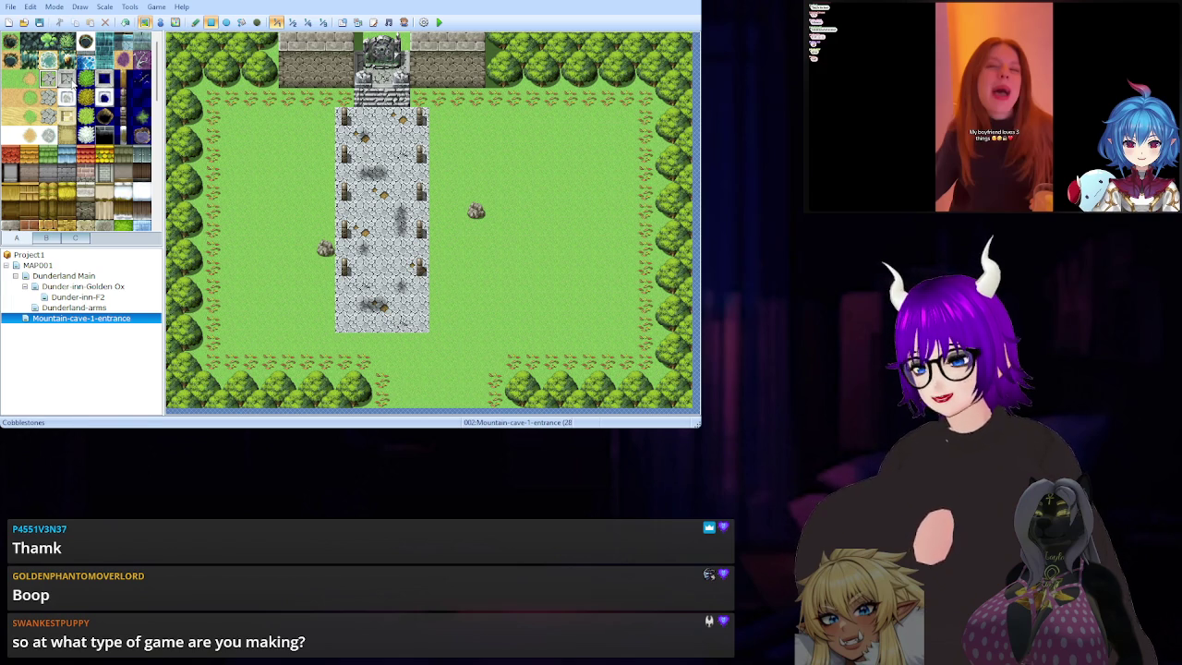
scroll(72, 81, down, 2)
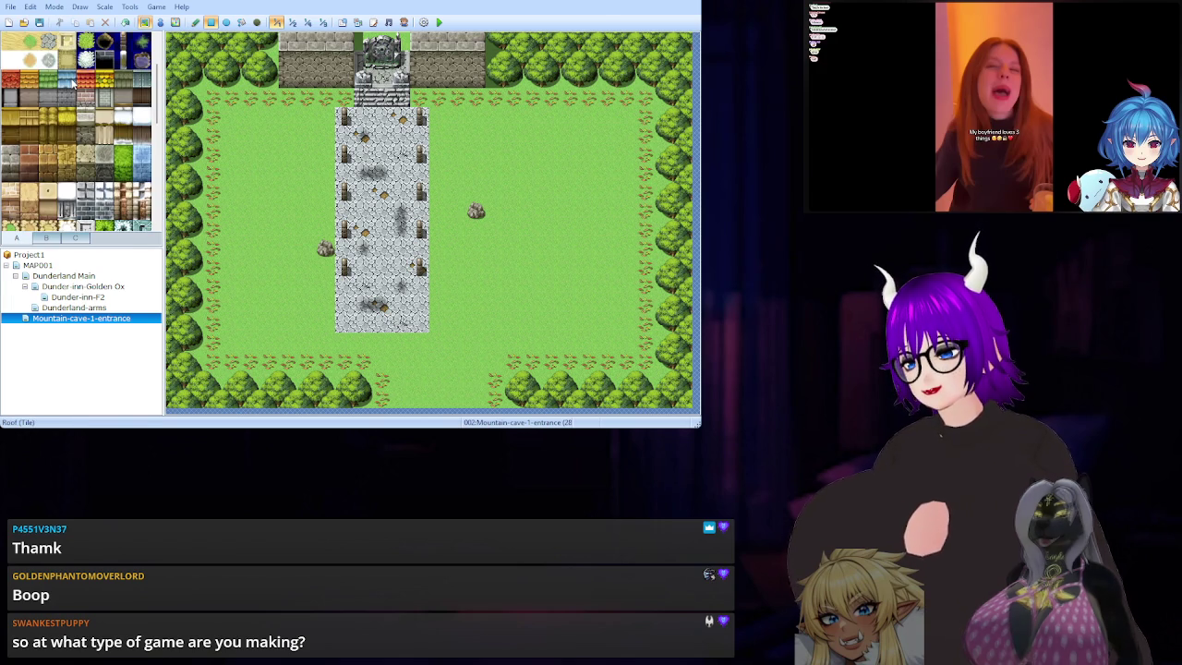
scroll(72, 81, down, 2)
scroll(72, 82, down, 3)
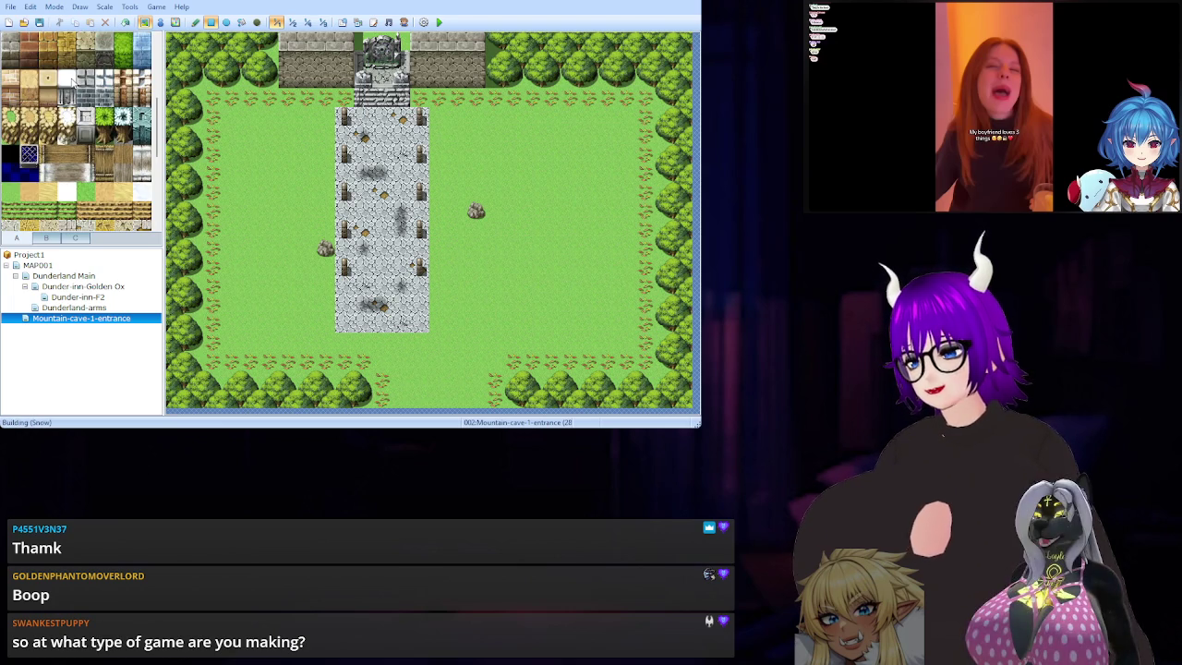
scroll(72, 82, down, 3)
scroll(72, 81, up, 8)
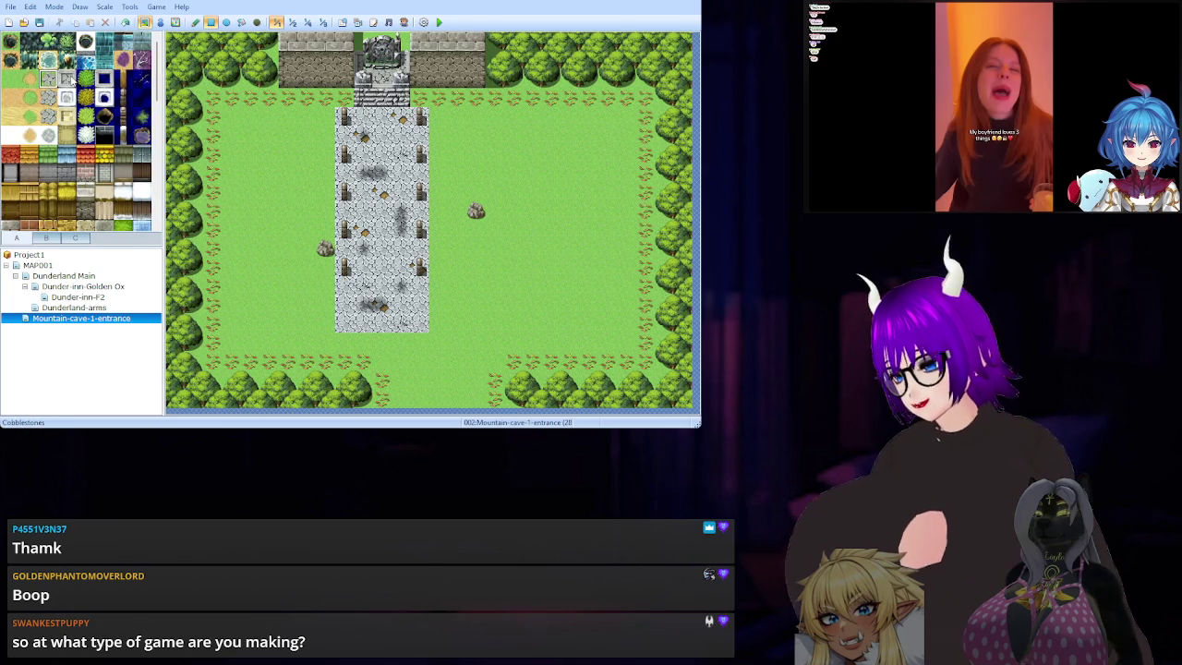
mouse_move(345, 117)
mouse_down()
mouse_move(380, 128)
mouse_move(421, 277)
mouse_move(420, 323)
mouse_up()
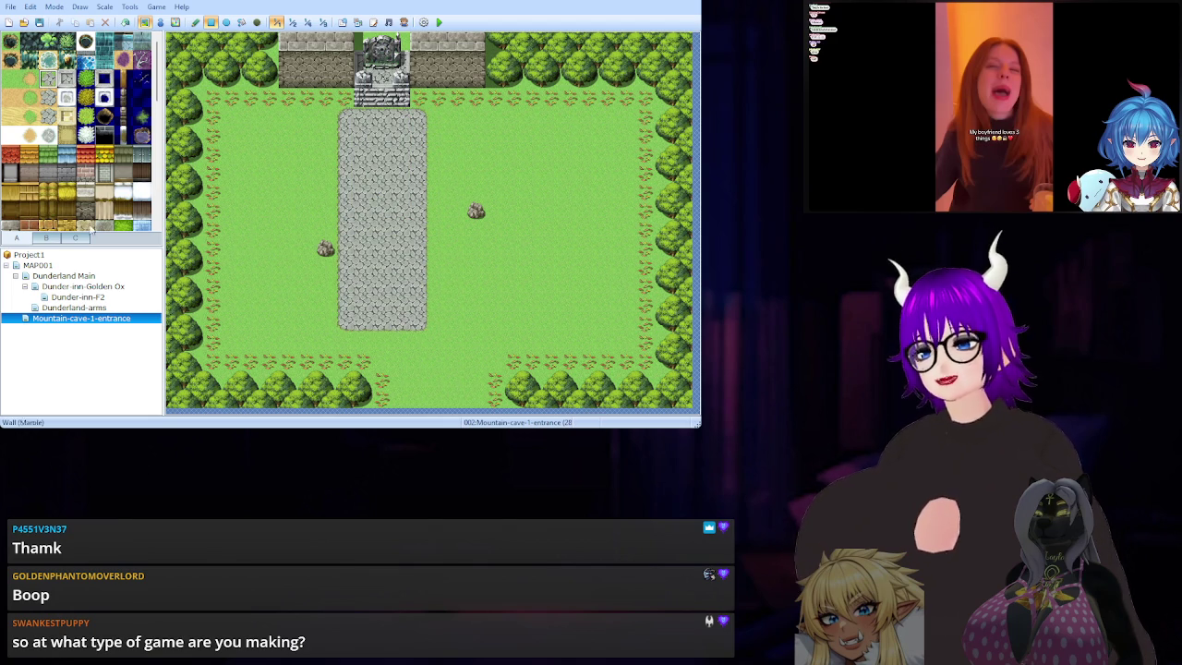
Try placing two floor tiles on the path, then undo them.
scroll(92, 227, down, 3)
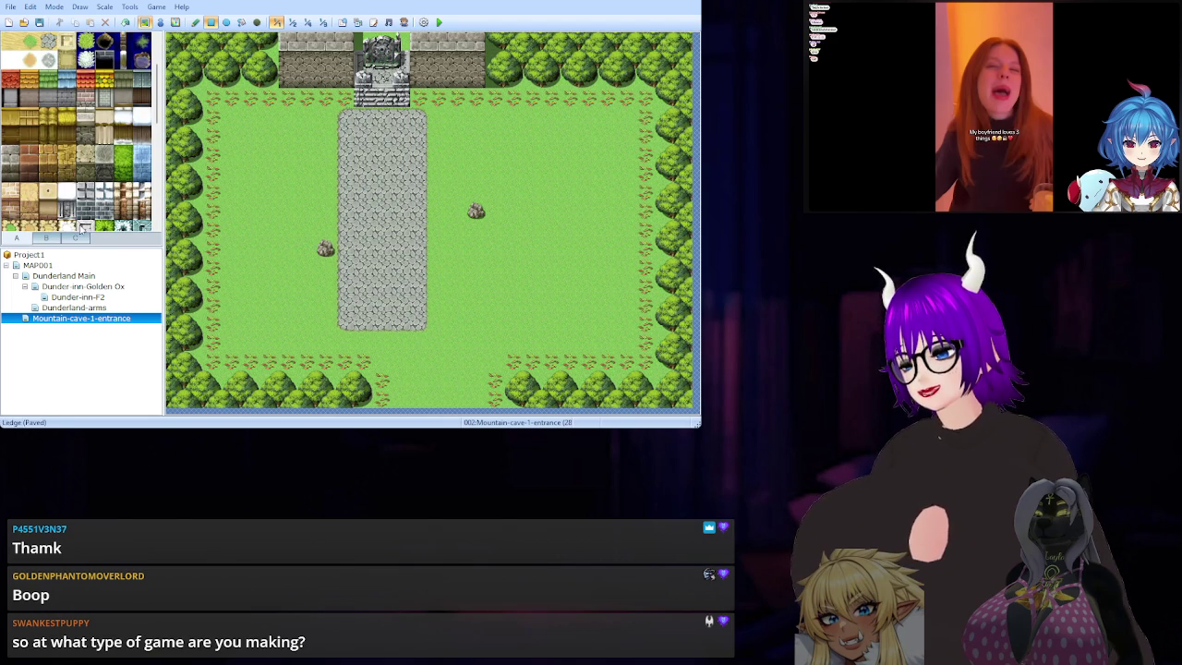
scroll(94, 180, down, 5)
scroll(94, 171, down, 3)
click(86, 116)
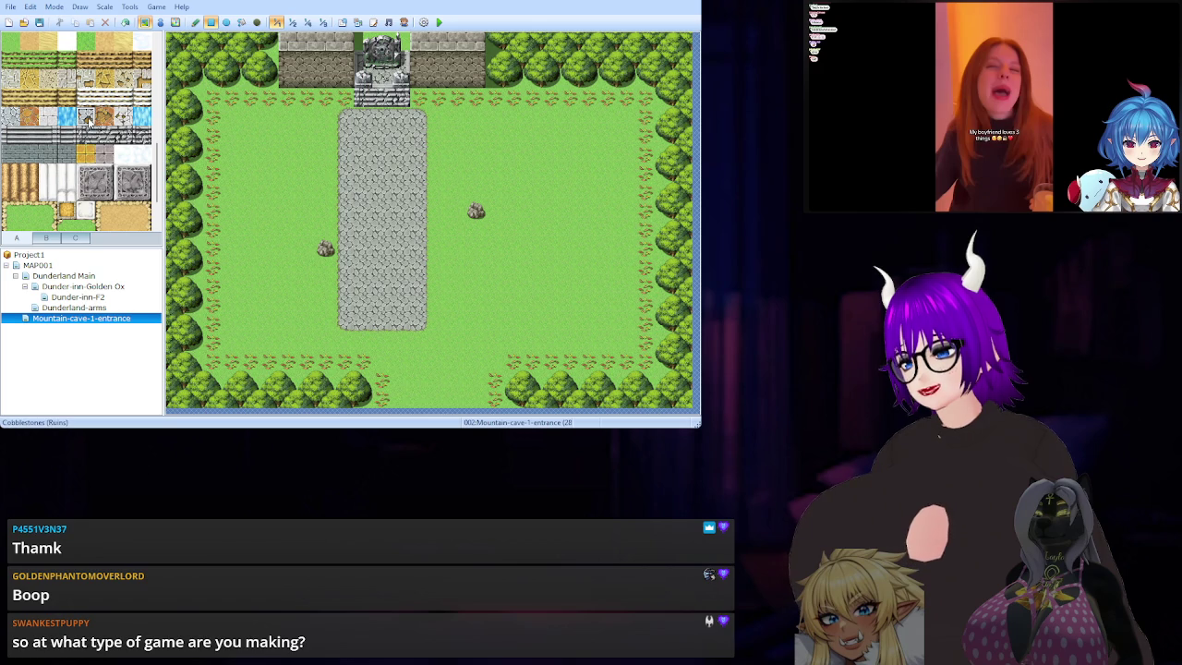
click(362, 173)
click(400, 229)
key(ctrl+z)
key(ctrl+z)
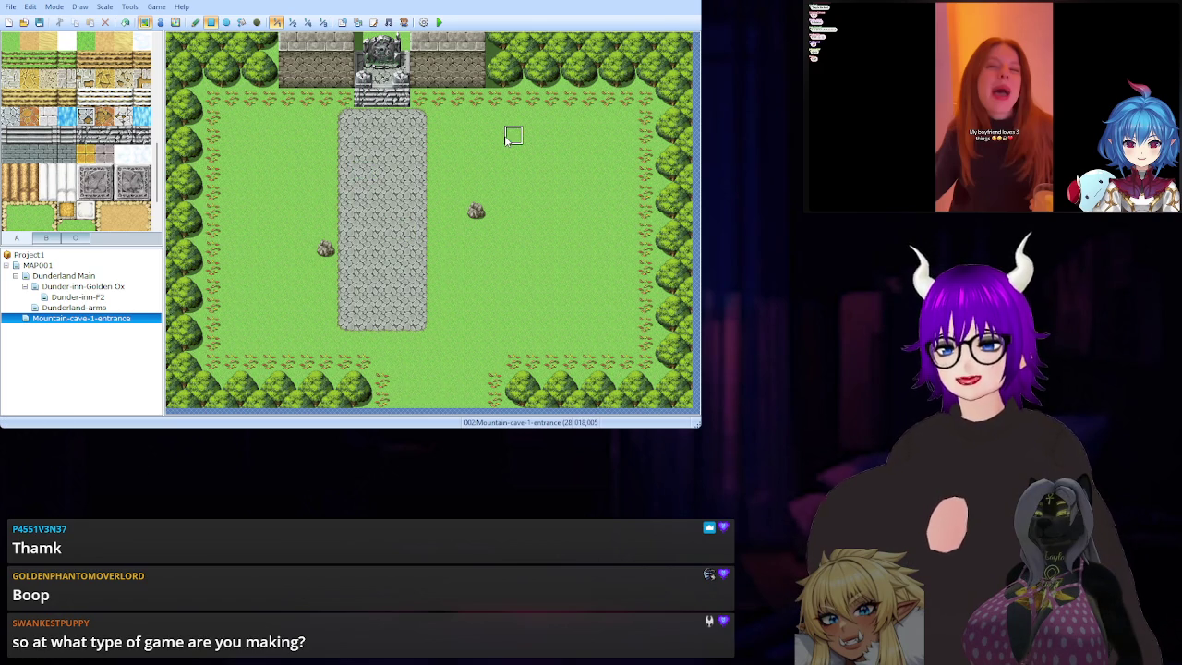
Undo the repaving to restore the path's fenceposts, pebbles and dark cracks.
key(ctrl+z)
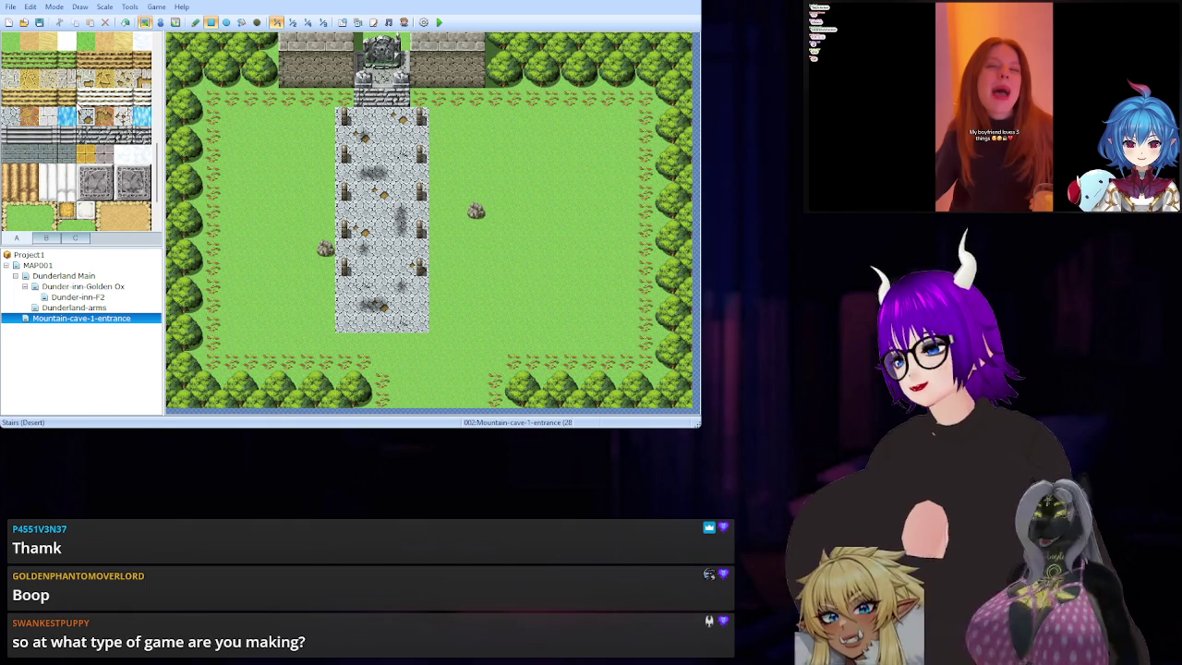
scroll(68, 183, up, 2)
scroll(68, 183, up, 1)
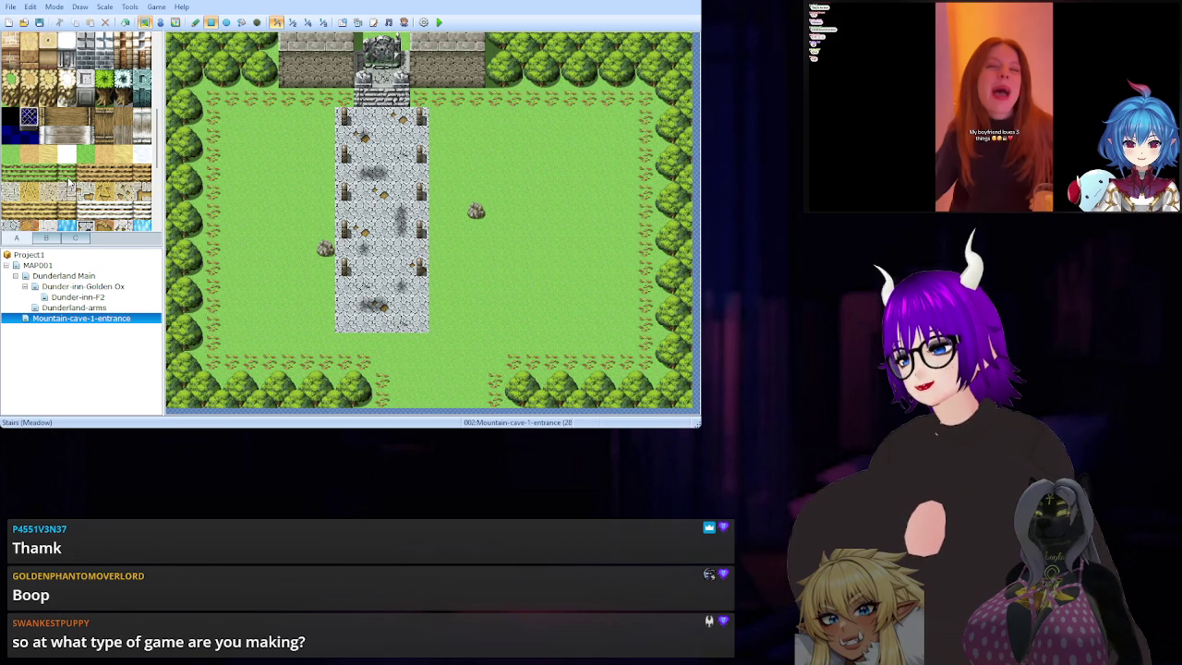
scroll(68, 184, up, 5)
scroll(69, 184, down, 5)
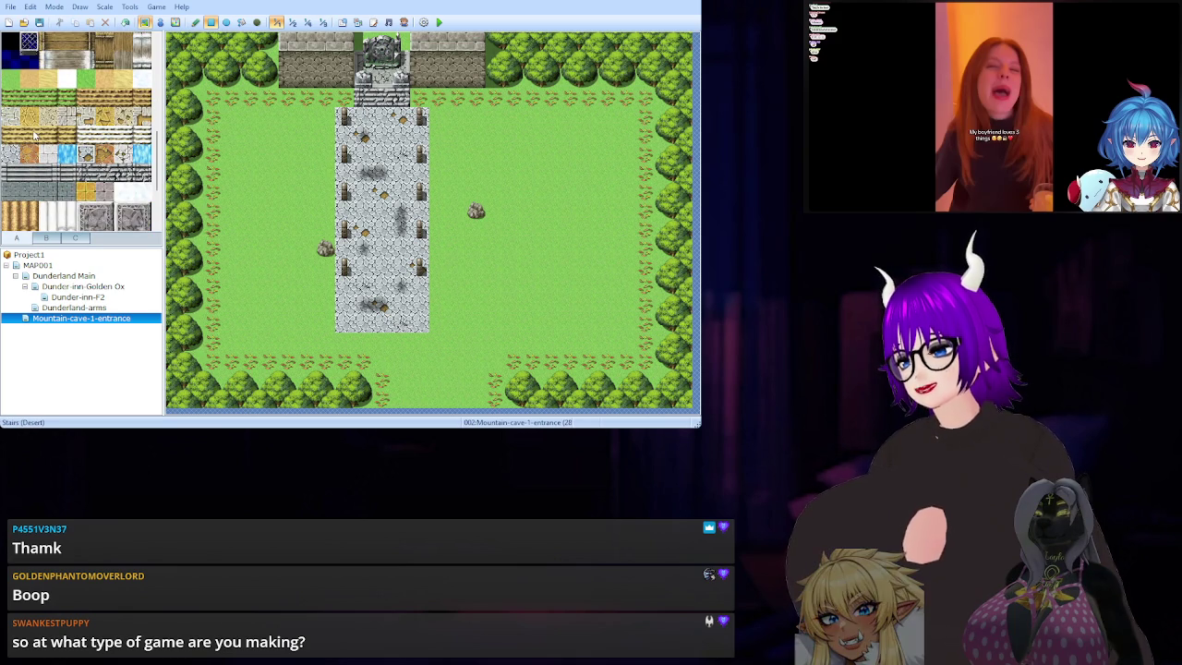
scroll(37, 139, down, 3)
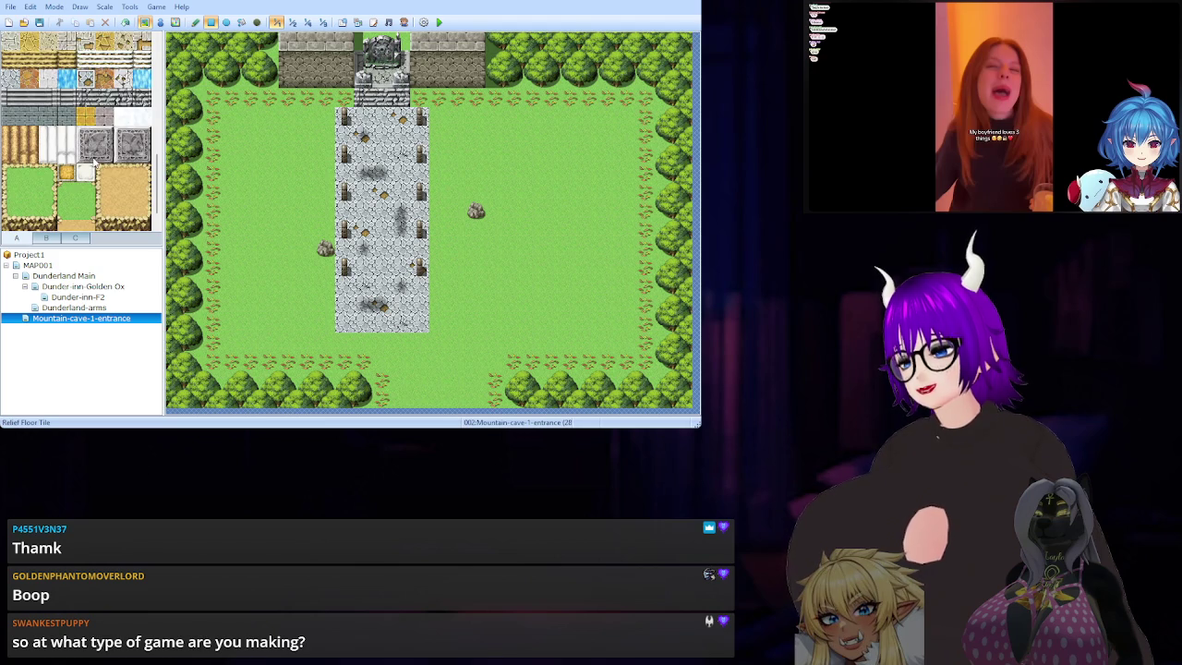
scroll(93, 161, down, 1)
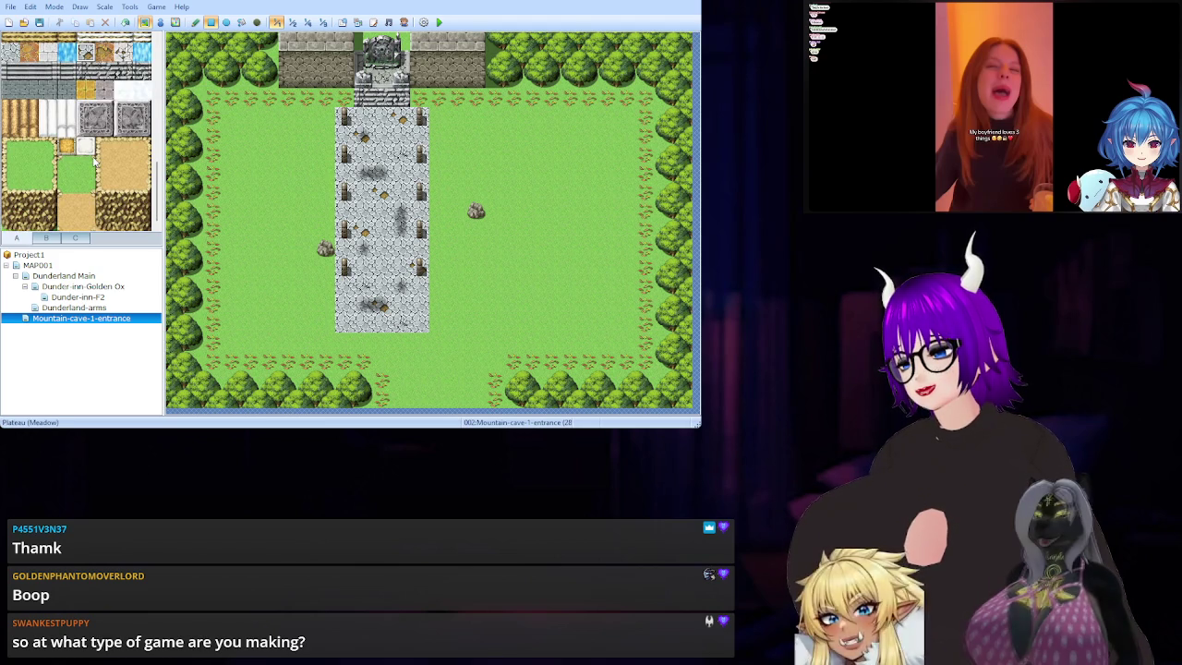
scroll(93, 162, up, 5)
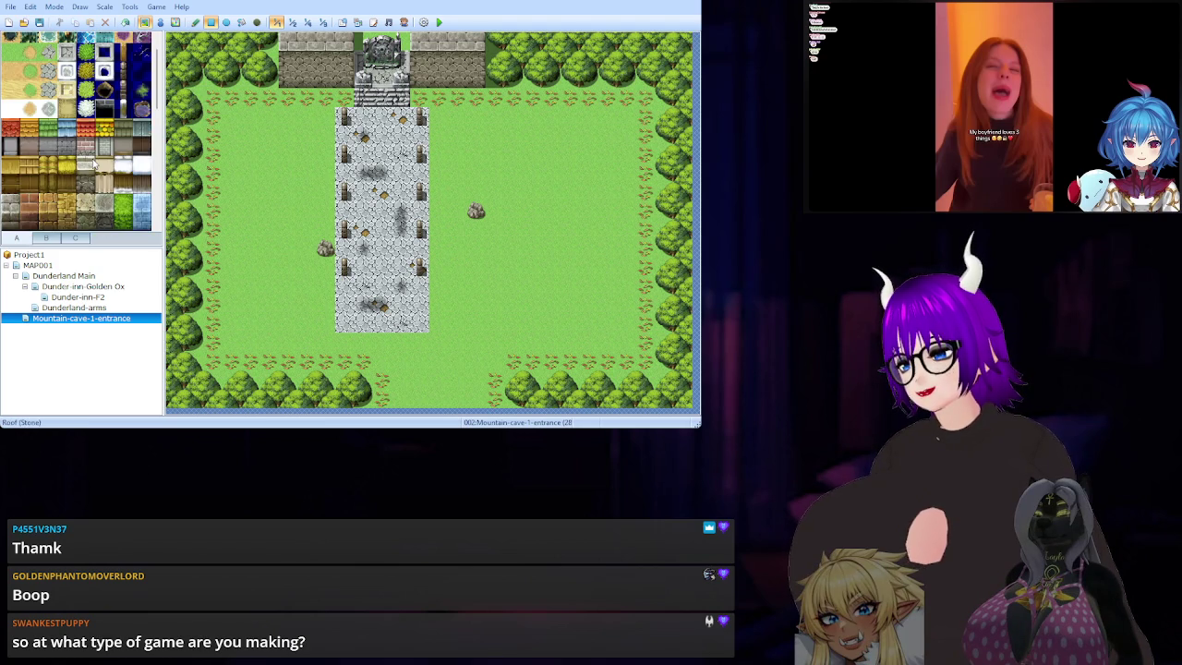
scroll(93, 162, up, 1)
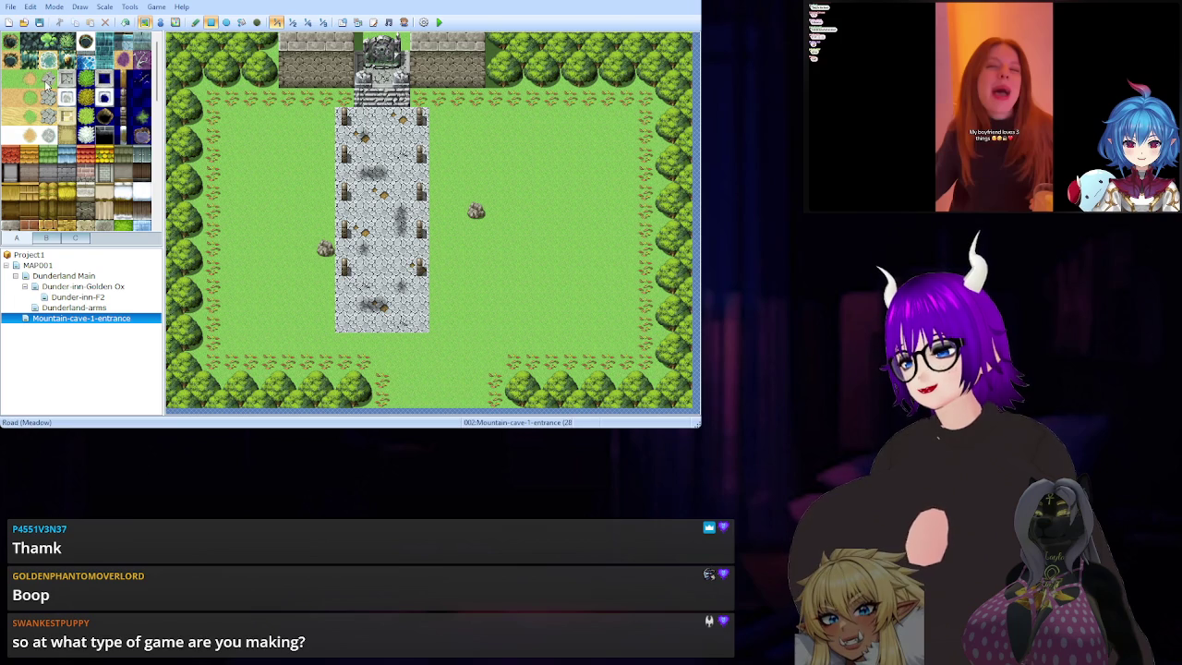
Place a small grey rock on the grass beside the path's top-right end.
click(47, 82)
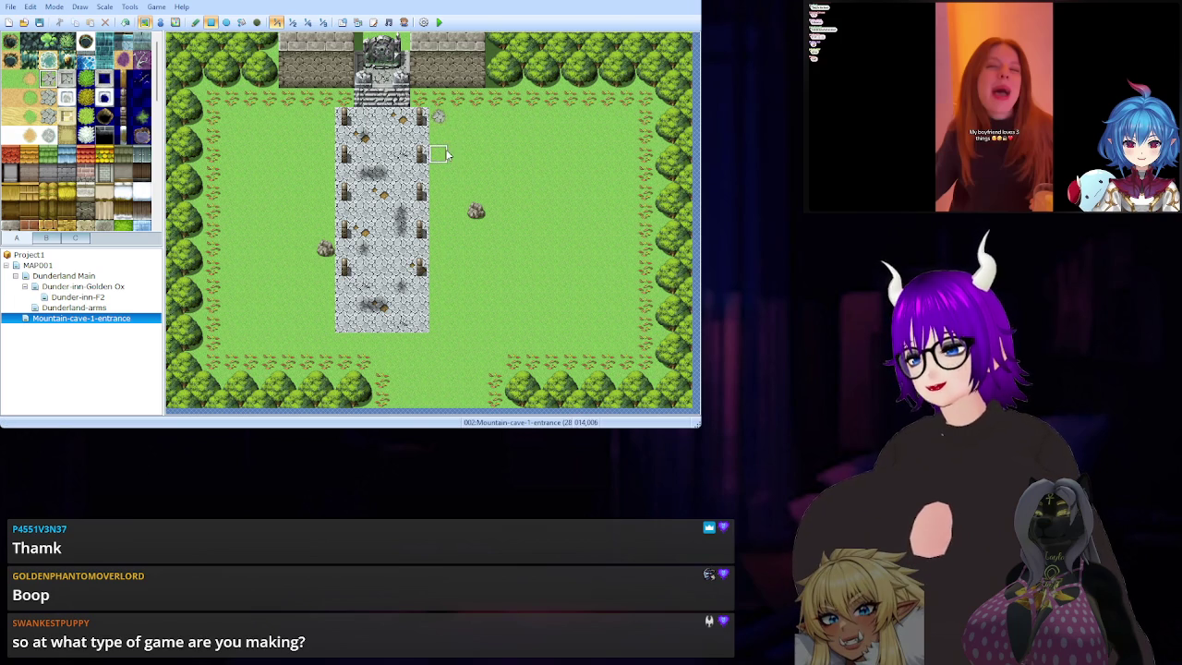
click(444, 137)
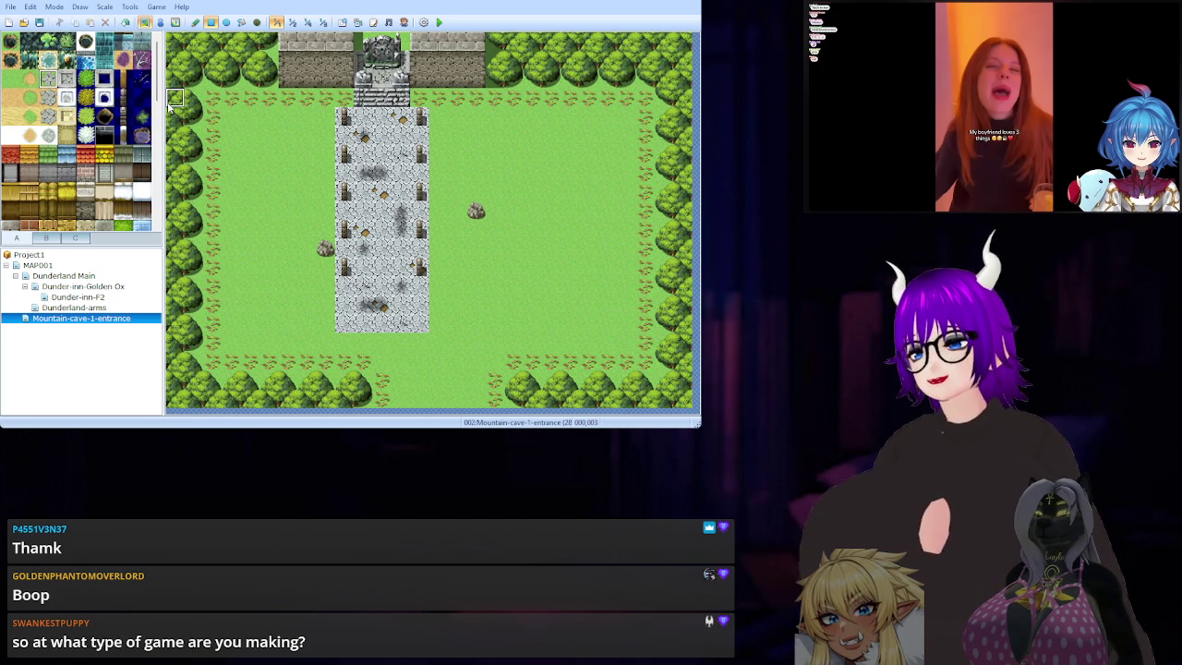
scroll(117, 130, down, 3)
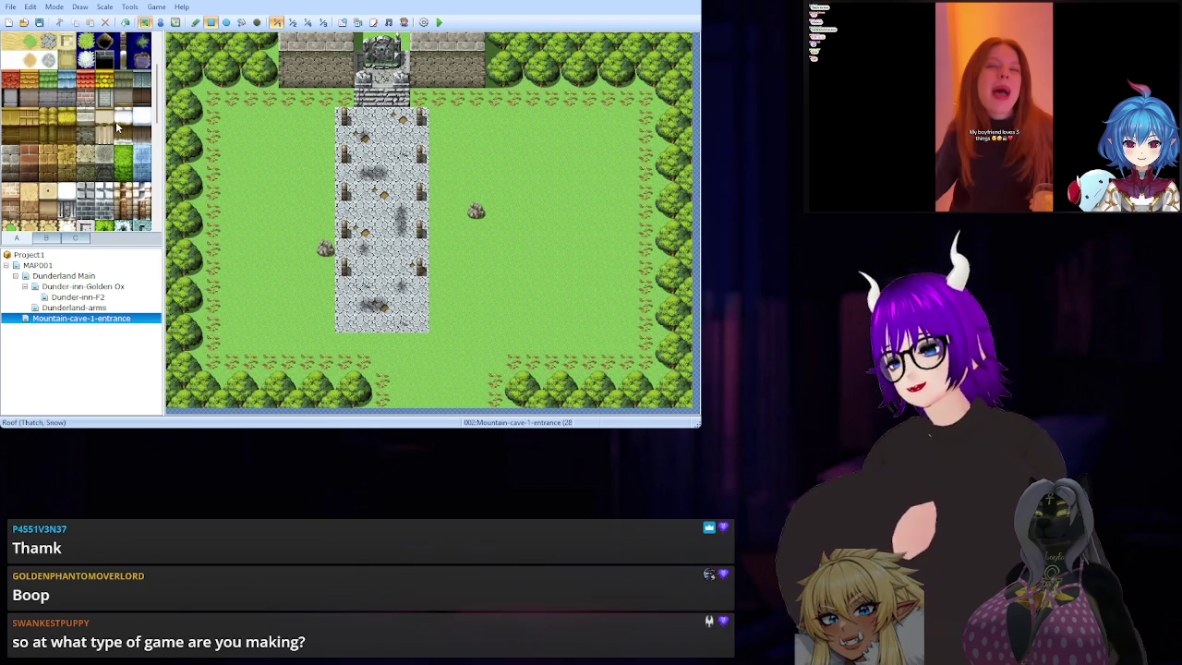
scroll(118, 129, down, 5)
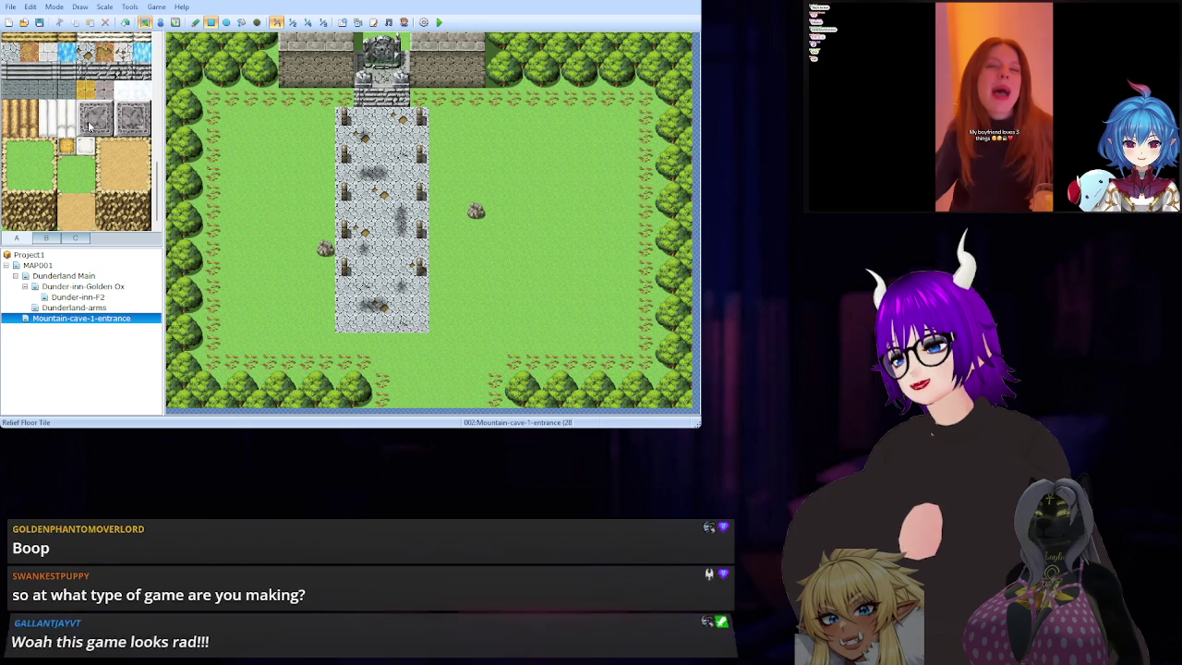
scroll(89, 126, up, 5)
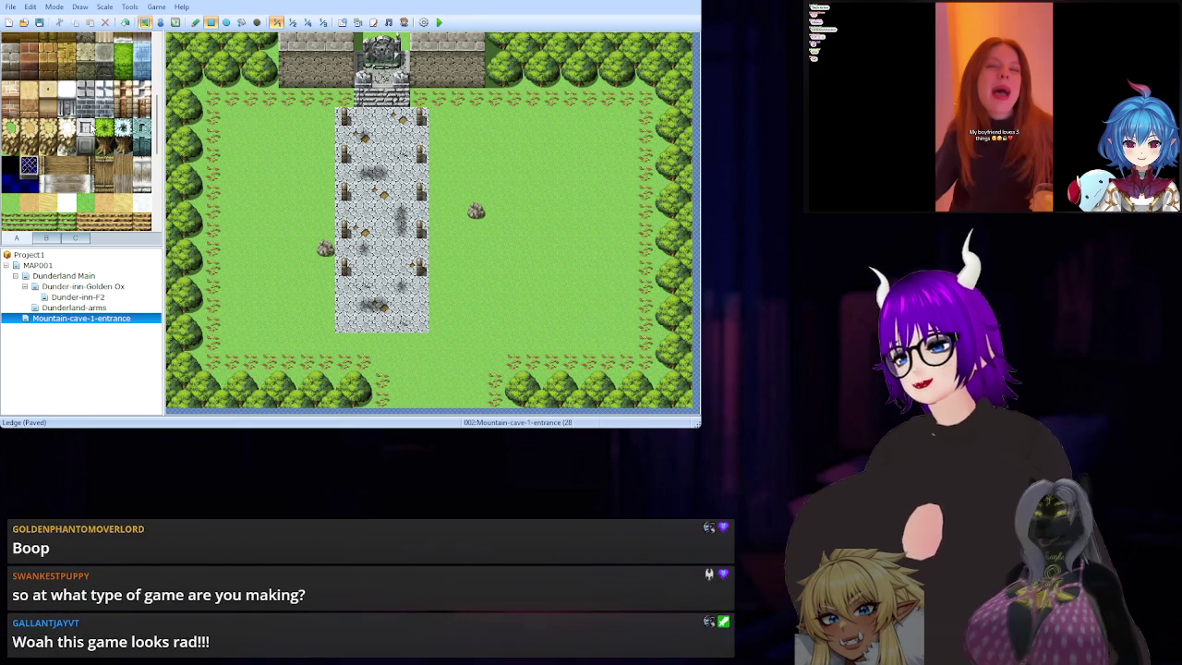
click(325, 154)
click(10, 184)
click(325, 170)
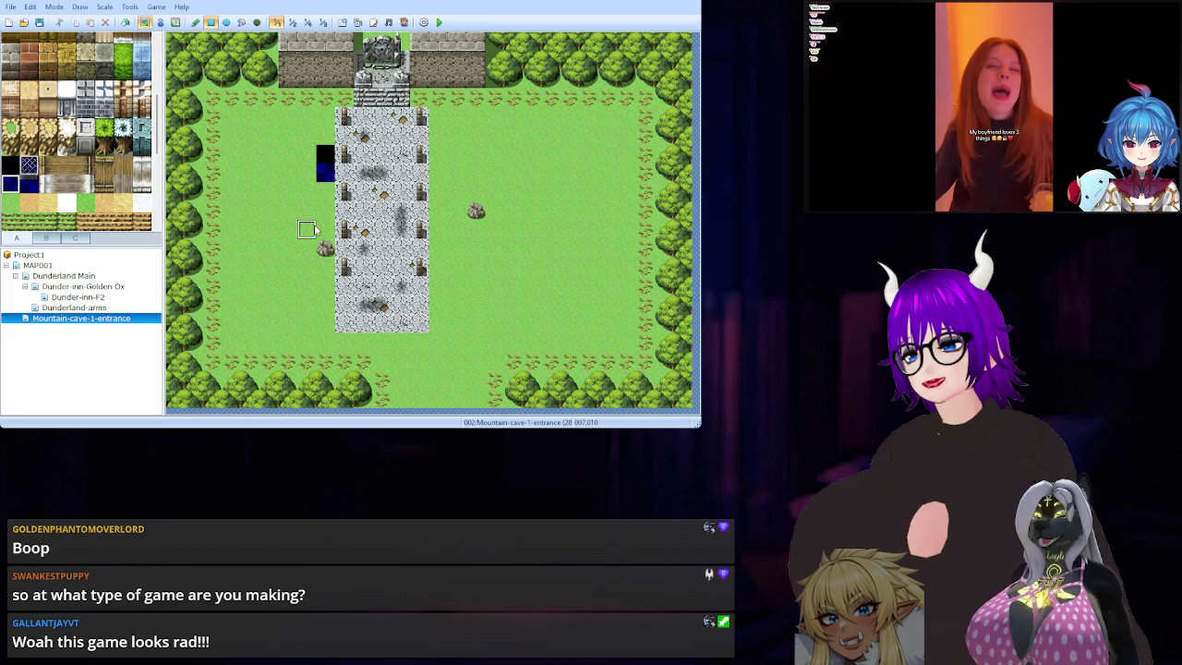
key(ctrl+z)
key(ctrl+z)
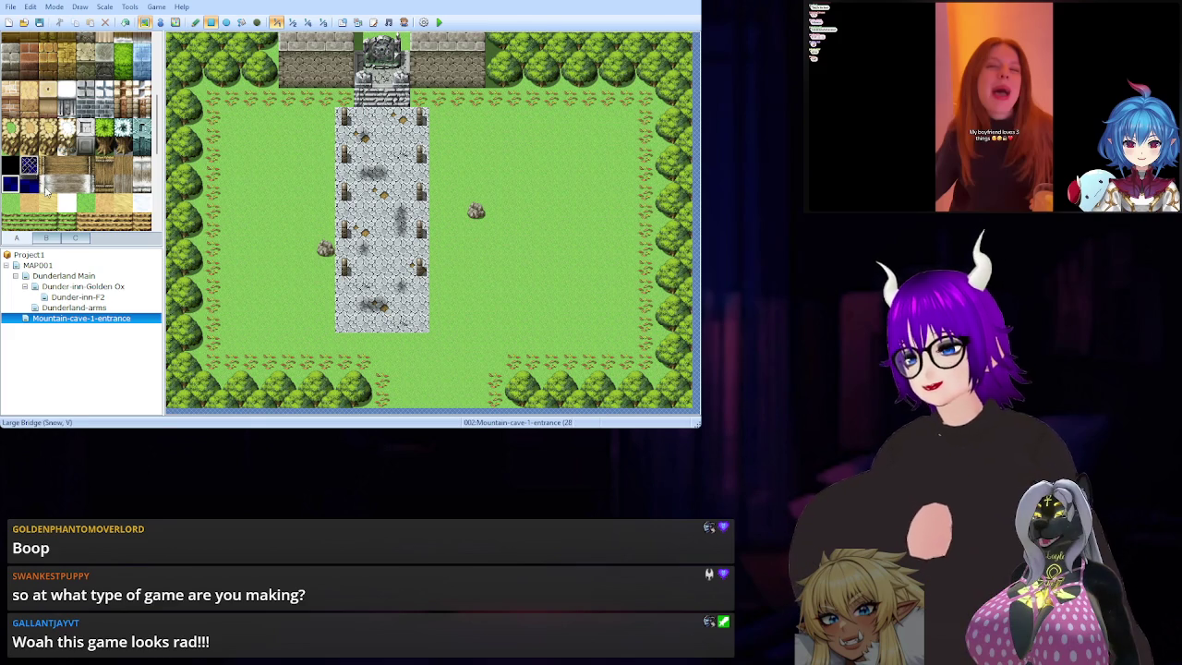
click(29, 184)
click(287, 135)
key(ctrl+z)
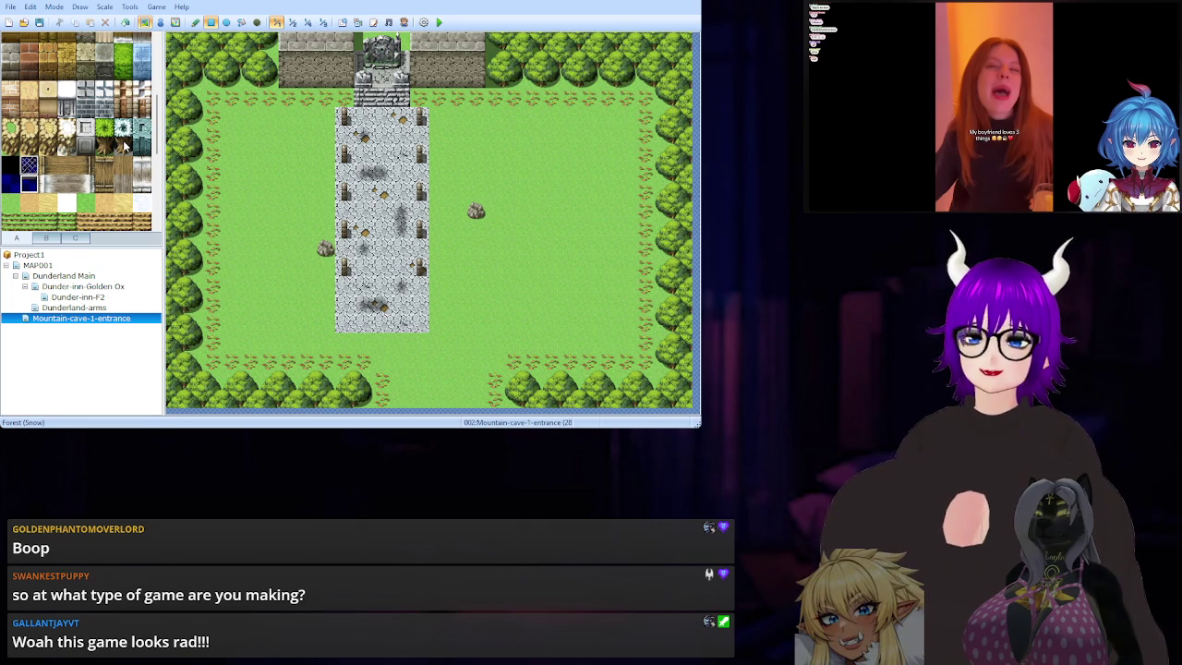
scroll(120, 152, down, 5)
scroll(118, 157, up, 3)
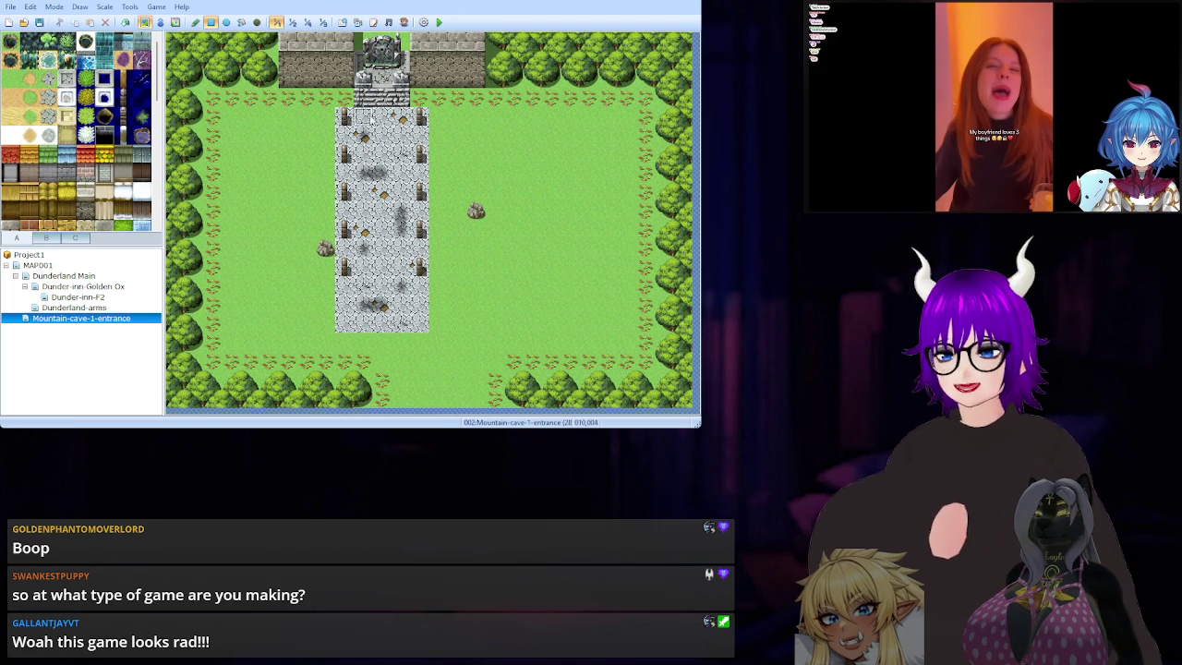
click(48, 79)
drag(345, 324, 410, 323)
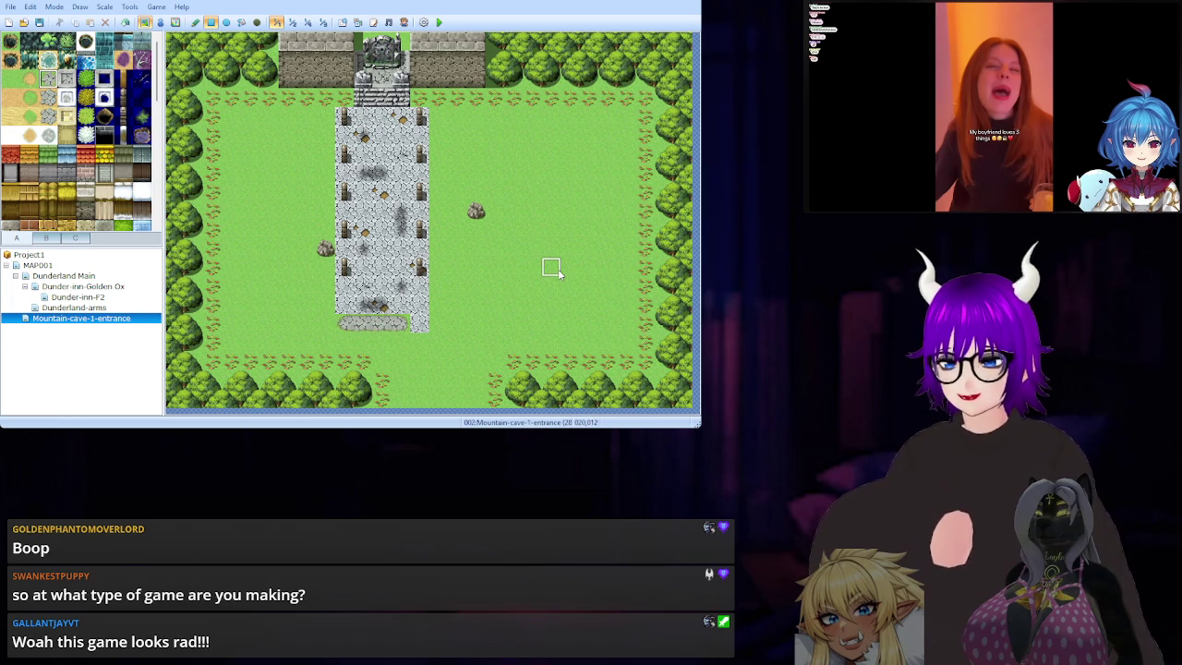
key(ctrl+z)
mouse_move(345, 330)
mouse_down()
mouse_move(374, 318)
mouse_move(423, 125)
mouse_up()
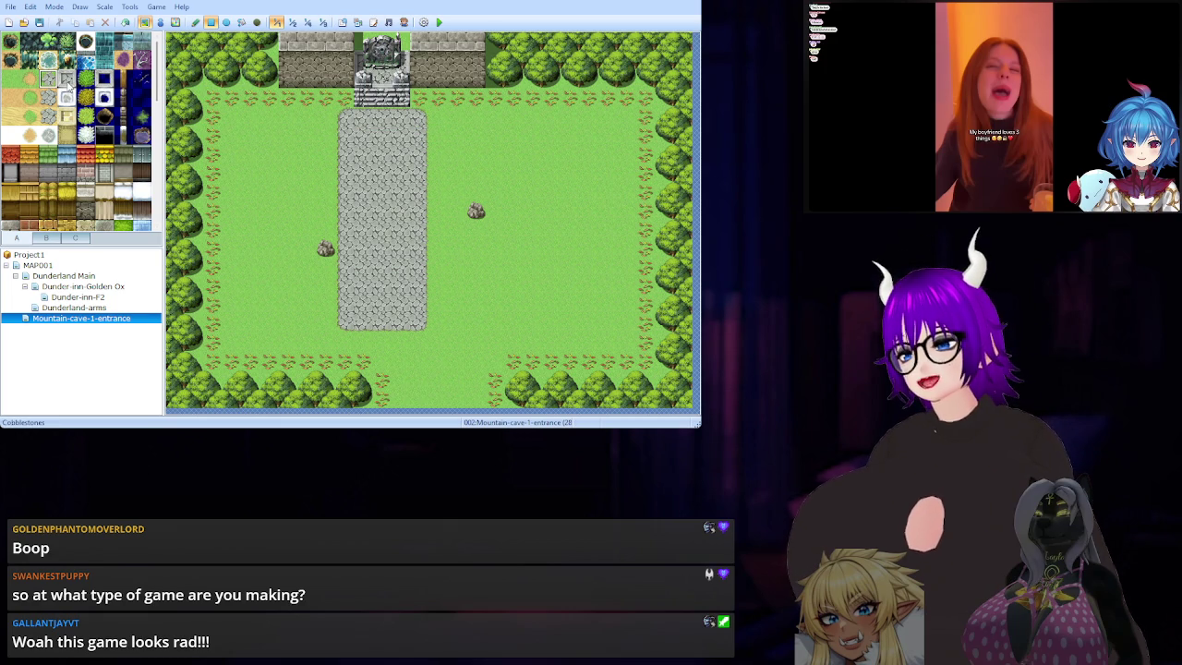
scroll(131, 137, down, 3)
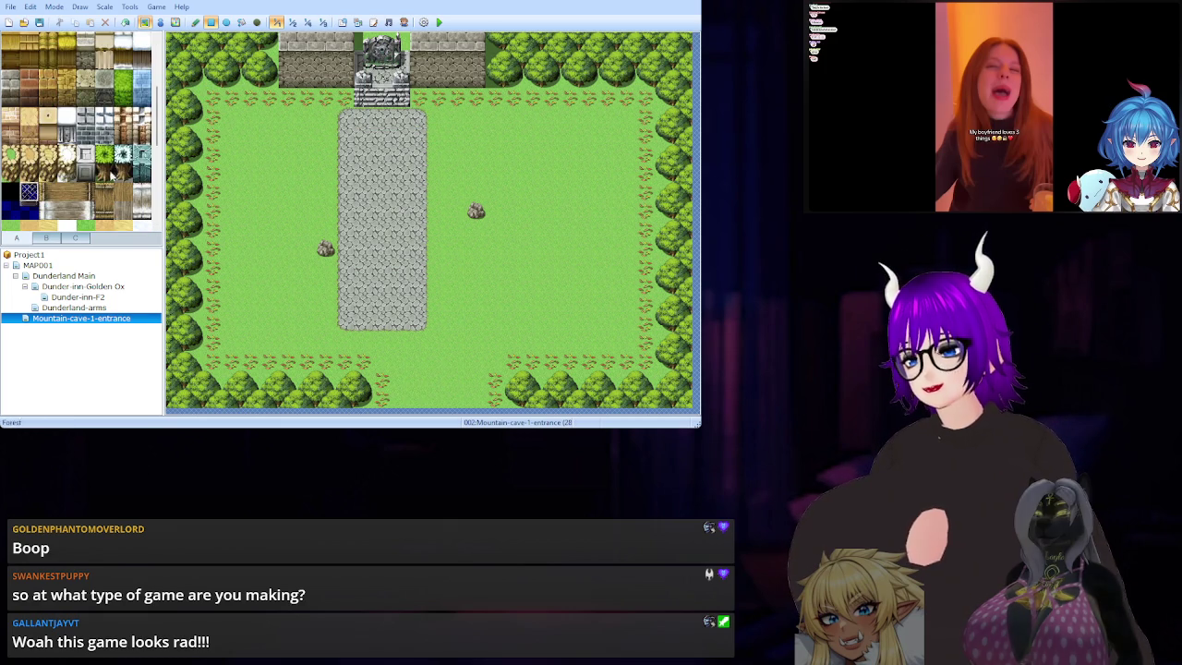
scroll(110, 159, down, 3)
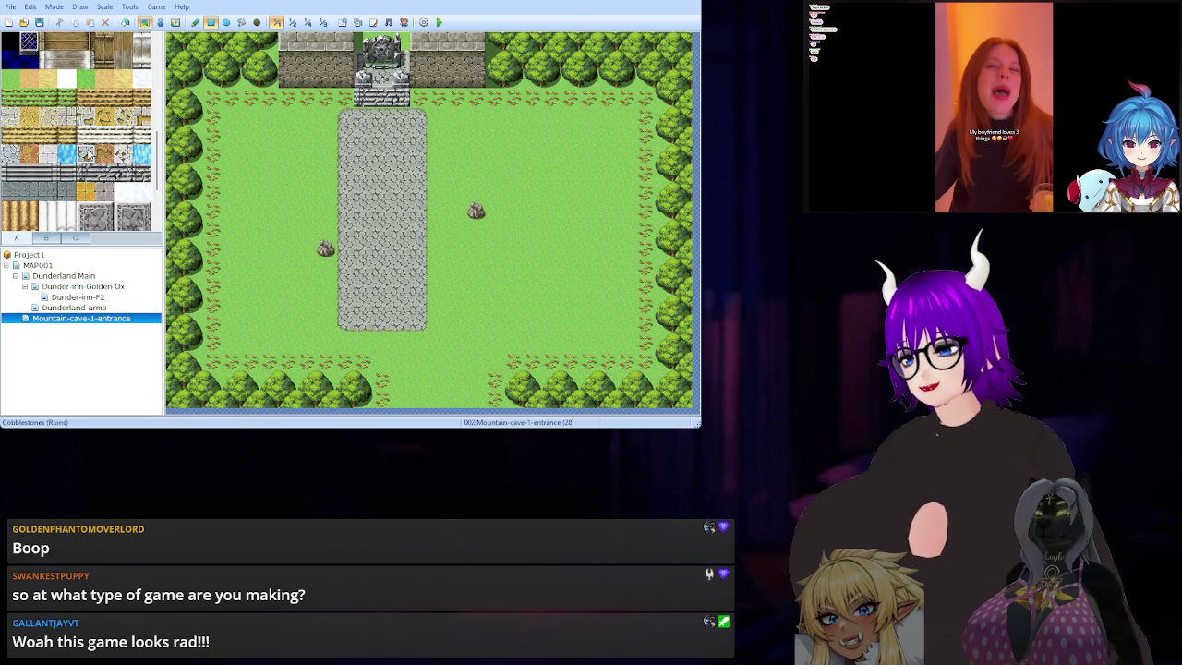
click(381, 154)
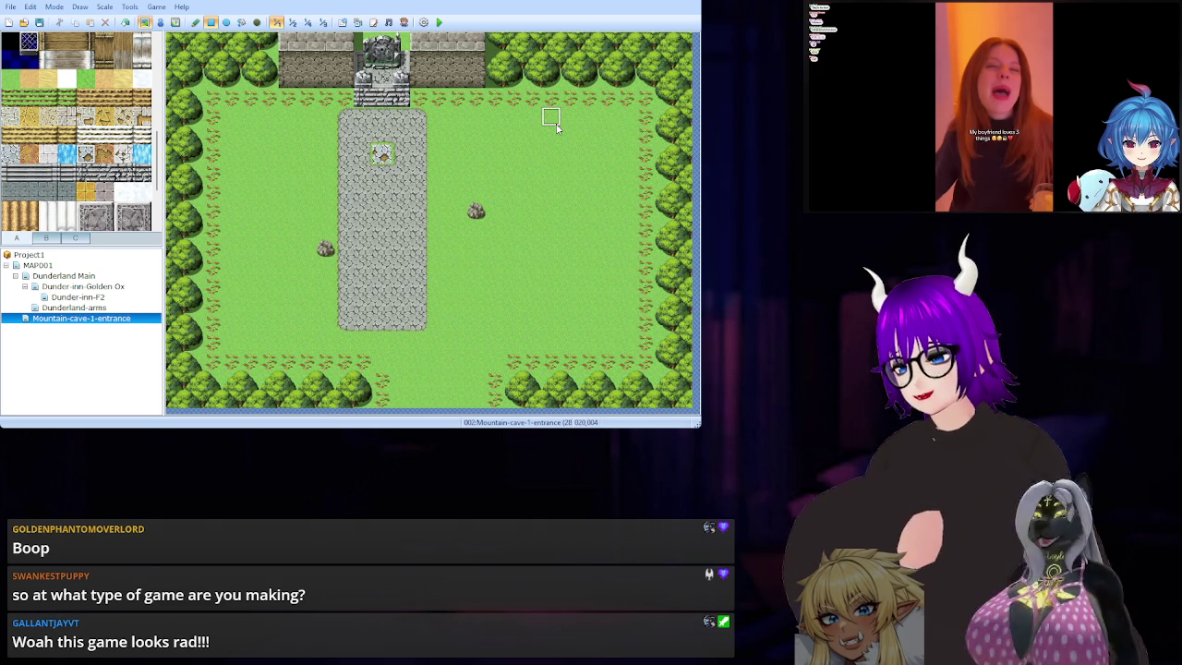
key(ctrl+z)
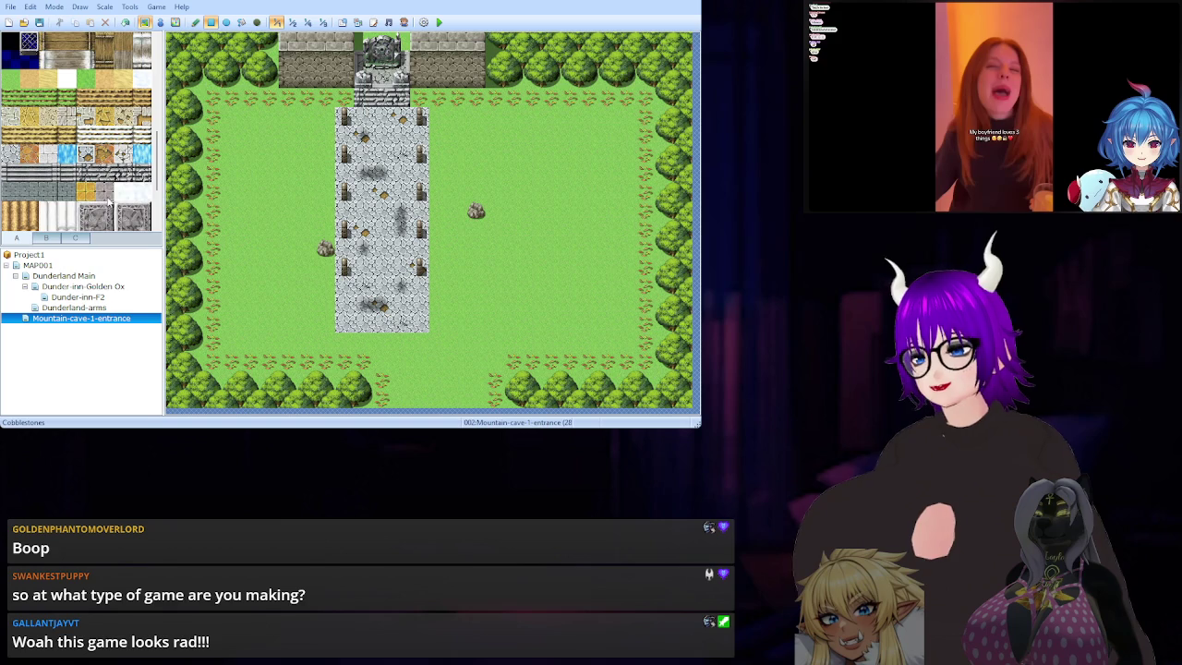
scroll(112, 193, up, 5)
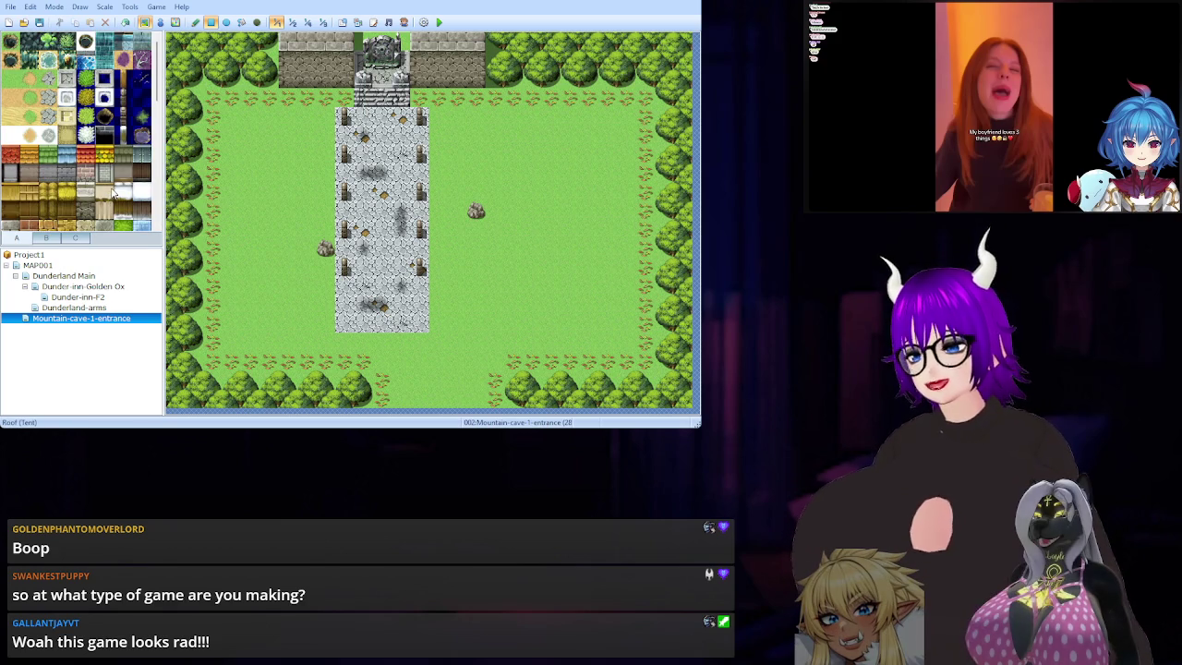
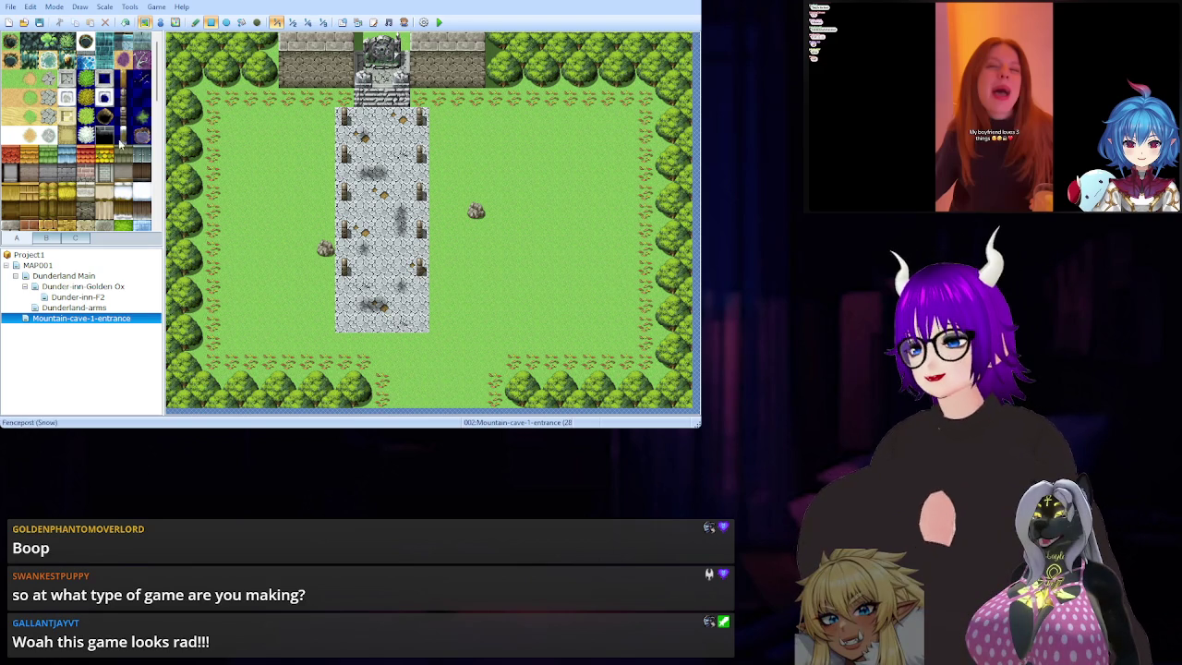
Check the Dunderland maps for reference, then pick the Cobblestones tile on Mountain-cave-1-entrance.
click(101, 307)
click(115, 319)
click(104, 276)
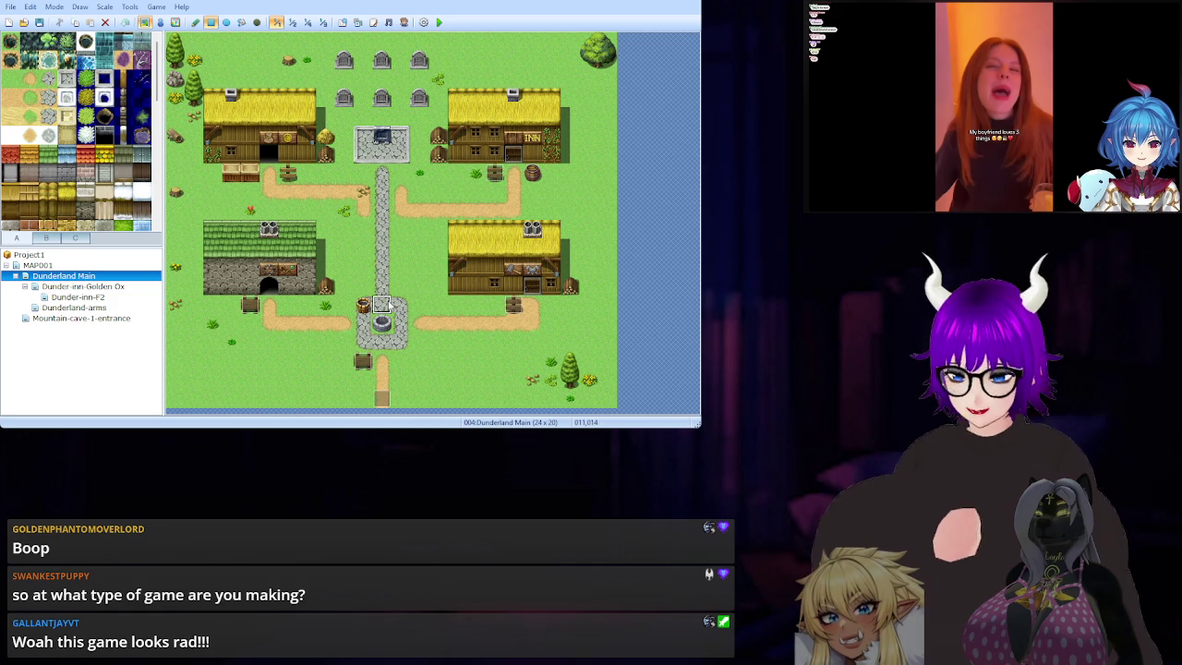
click(98, 319)
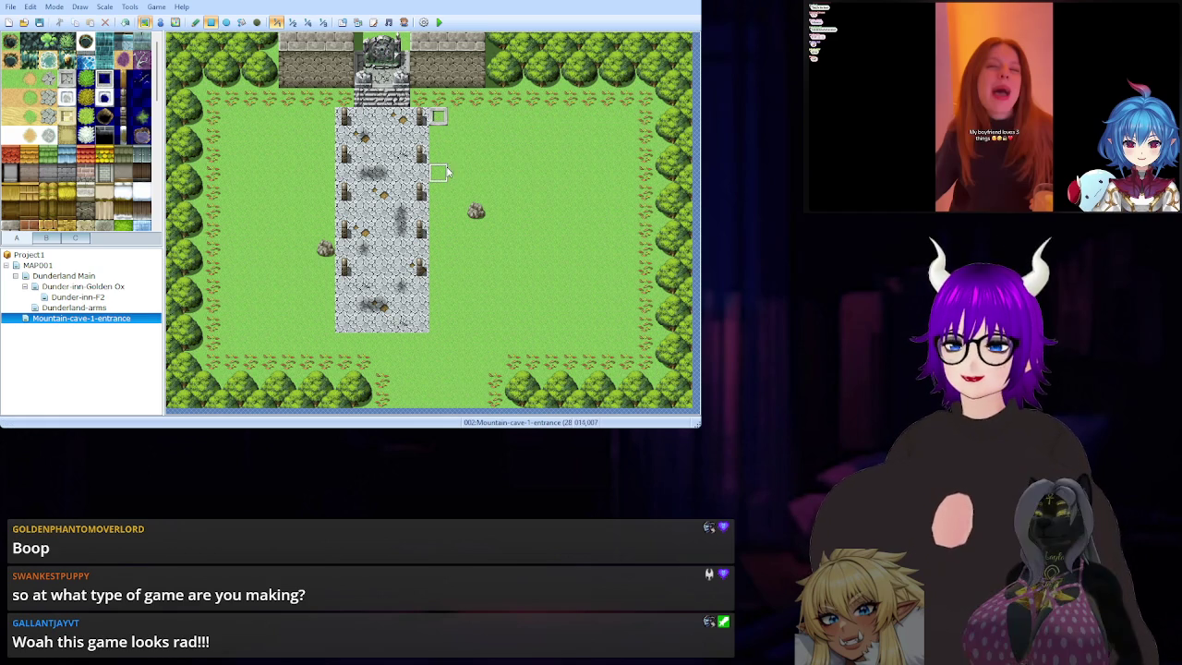
mouse_move(441, 139)
mouse_down()
mouse_move(466, 314)
mouse_move(575, 290)
mouse_move(595, 349)
mouse_move(630, 342)
mouse_up()
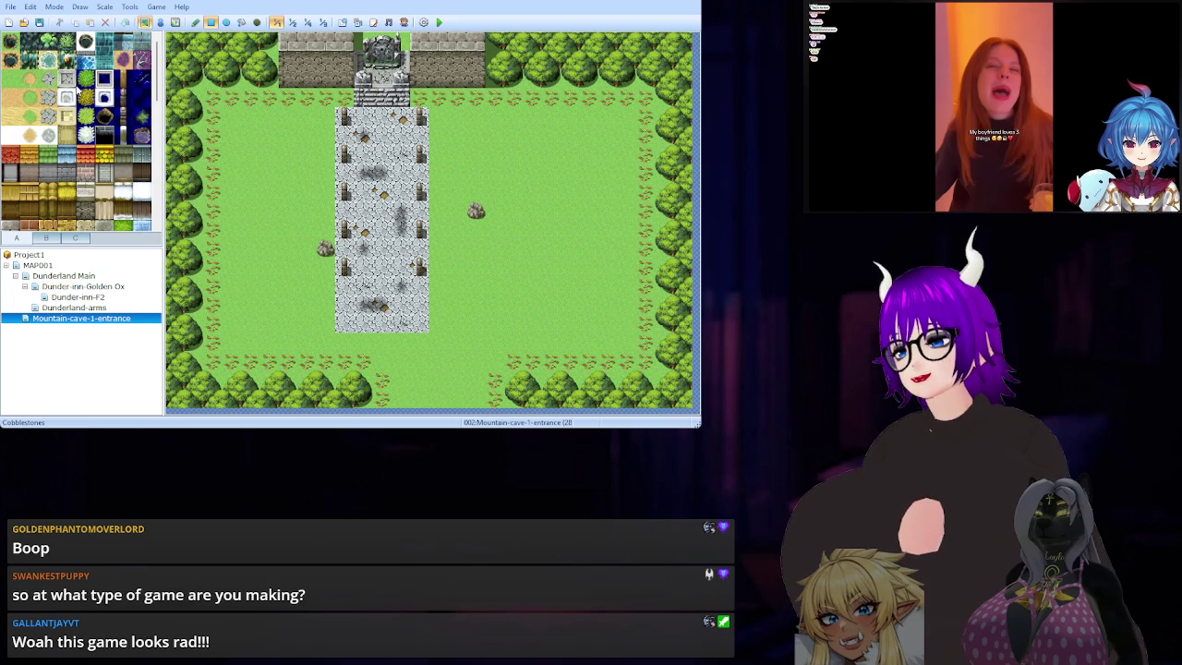
click(141, 115)
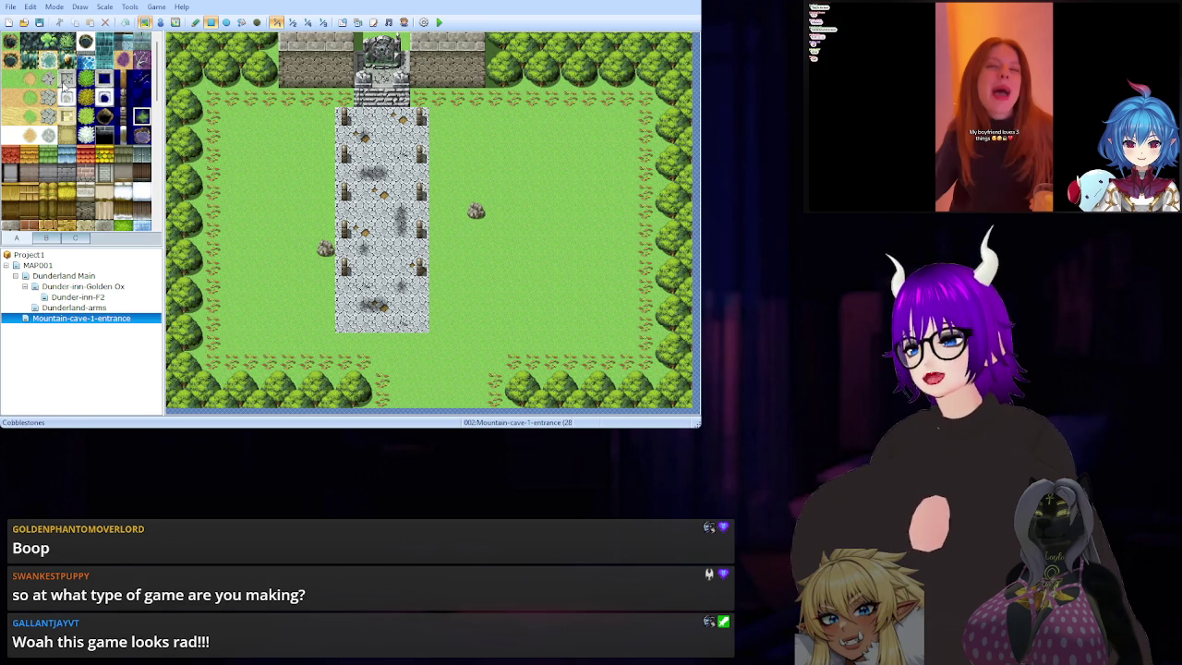
Try a block of cobblestones left of the path, then undo it.
scroll(68, 192, down, 5)
scroll(82, 135, down, 4)
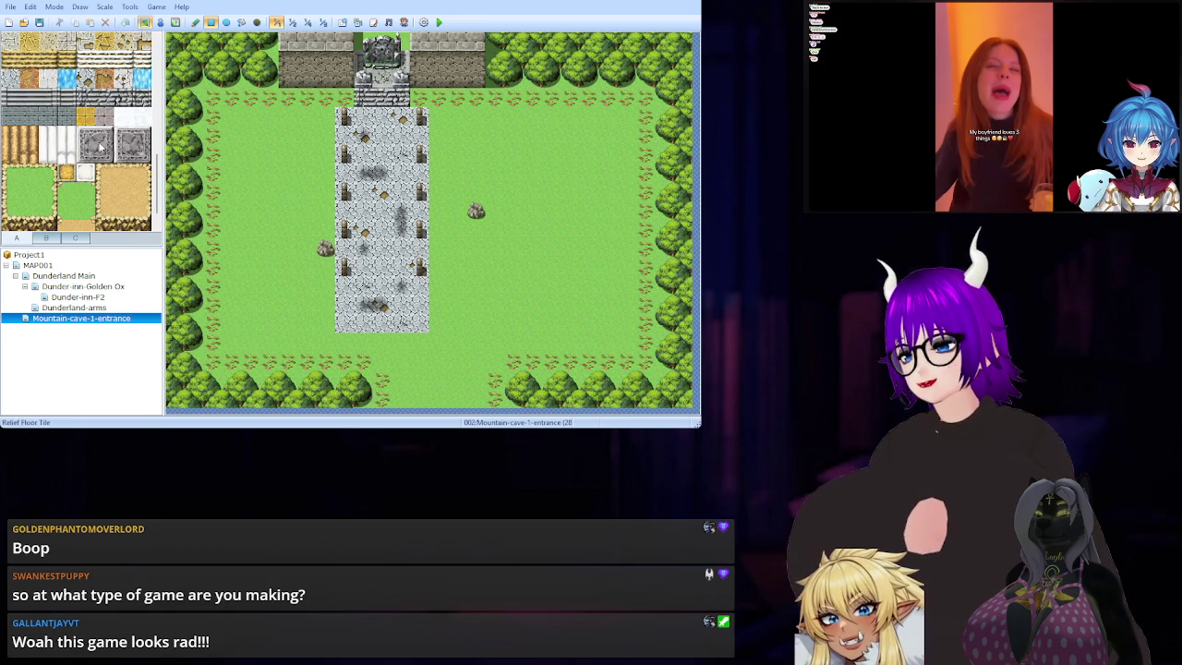
scroll(103, 148, up, 3)
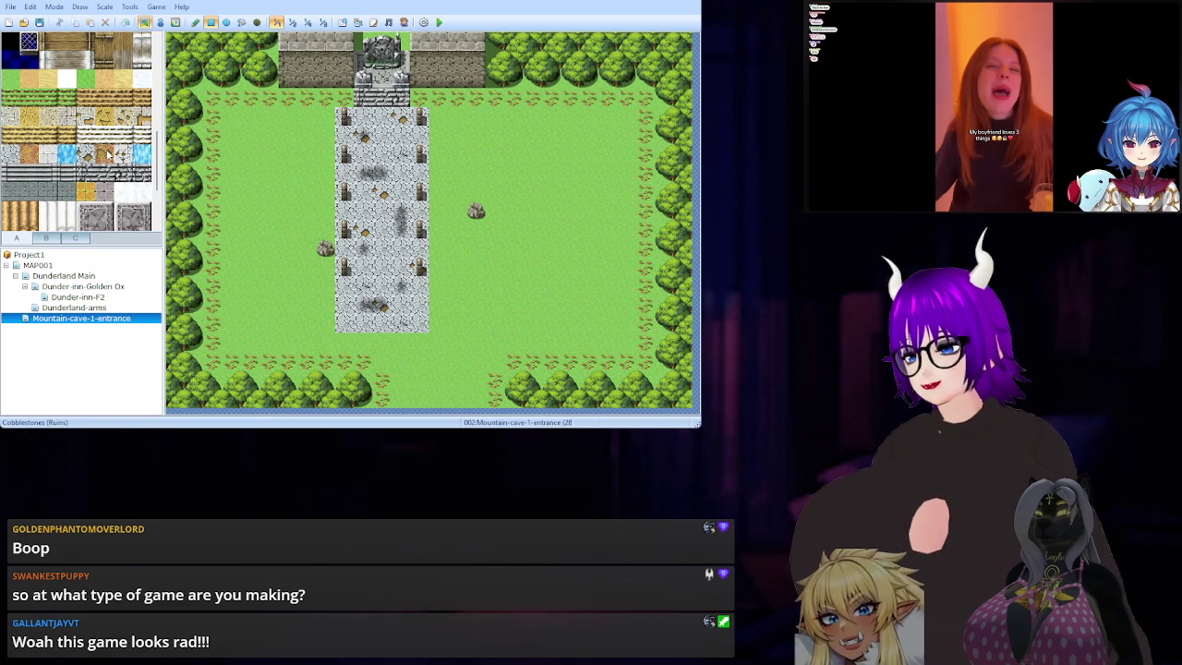
mouse_move(328, 113)
mouse_down()
mouse_move(323, 167)
mouse_move(247, 140)
mouse_move(257, 192)
mouse_move(248, 173)
mouse_move(268, 157)
mouse_up()
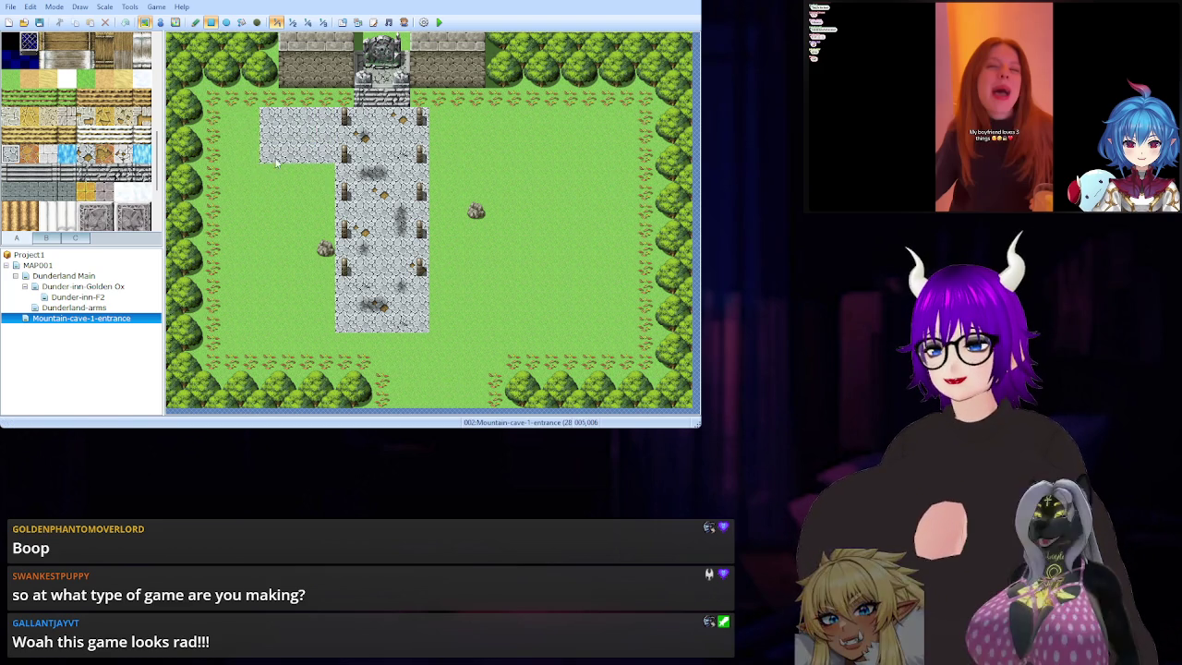
key(ctrl+z)
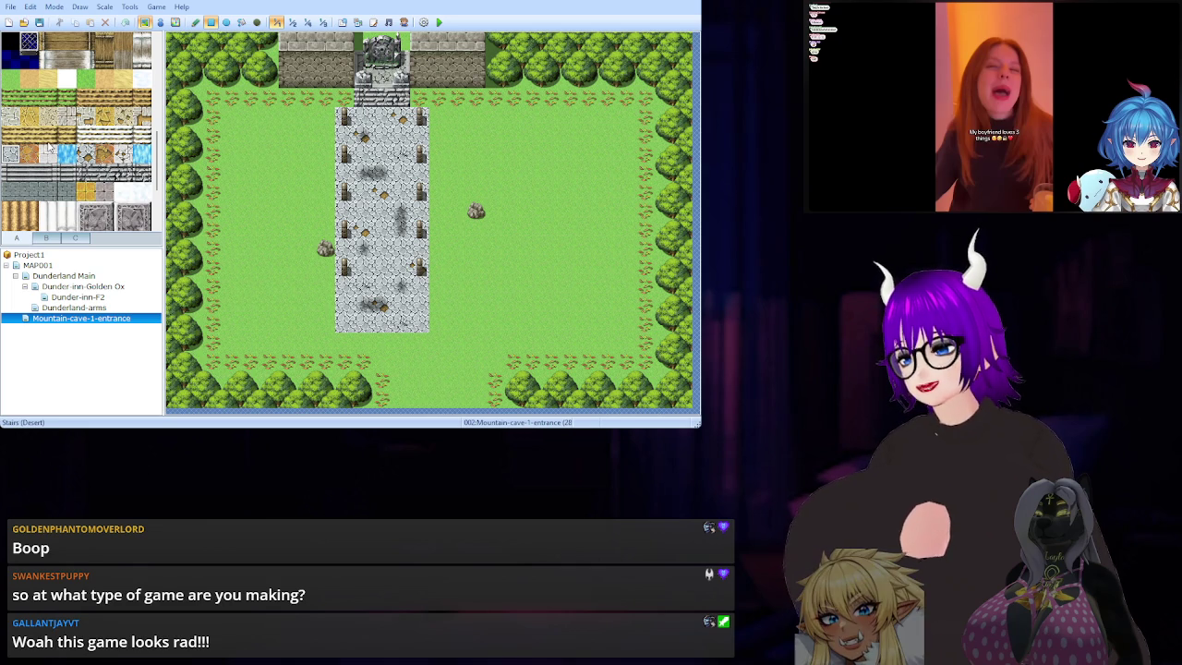
Paint grey stone edging along the path, then undo its right and bottom parts.
click(325, 118)
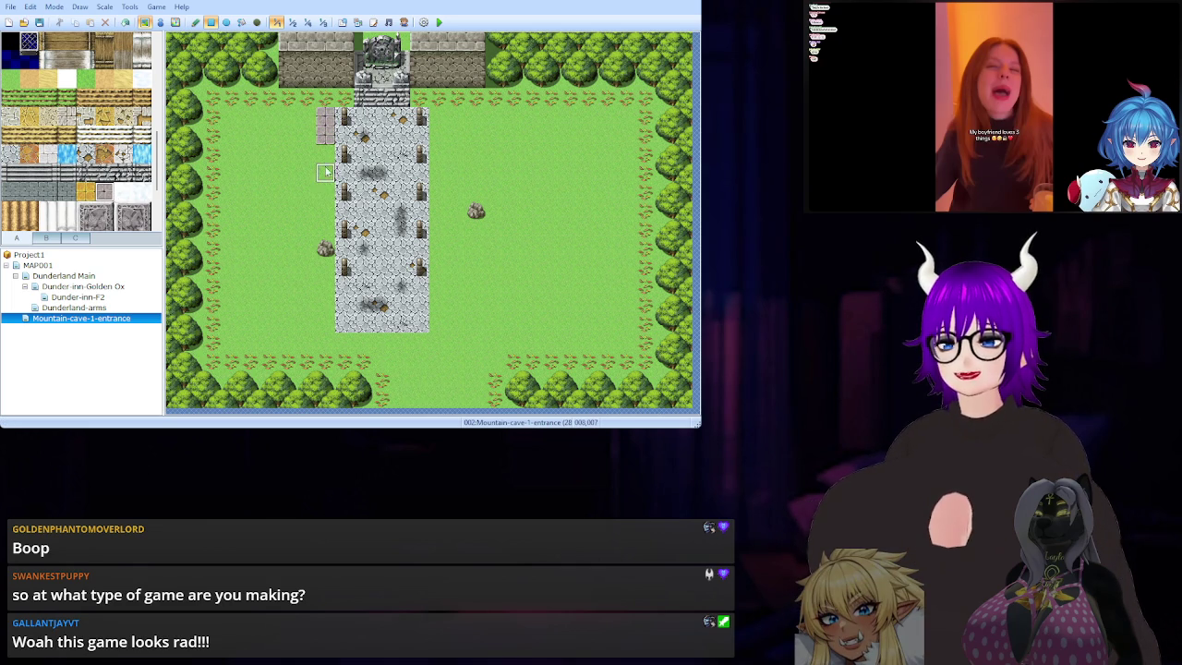
mouse_move(323, 181)
mouse_down()
mouse_move(323, 323)
mouse_move(374, 347)
mouse_move(431, 349)
mouse_move(441, 120)
mouse_move(416, 98)
mouse_up()
key(ctrl+z)
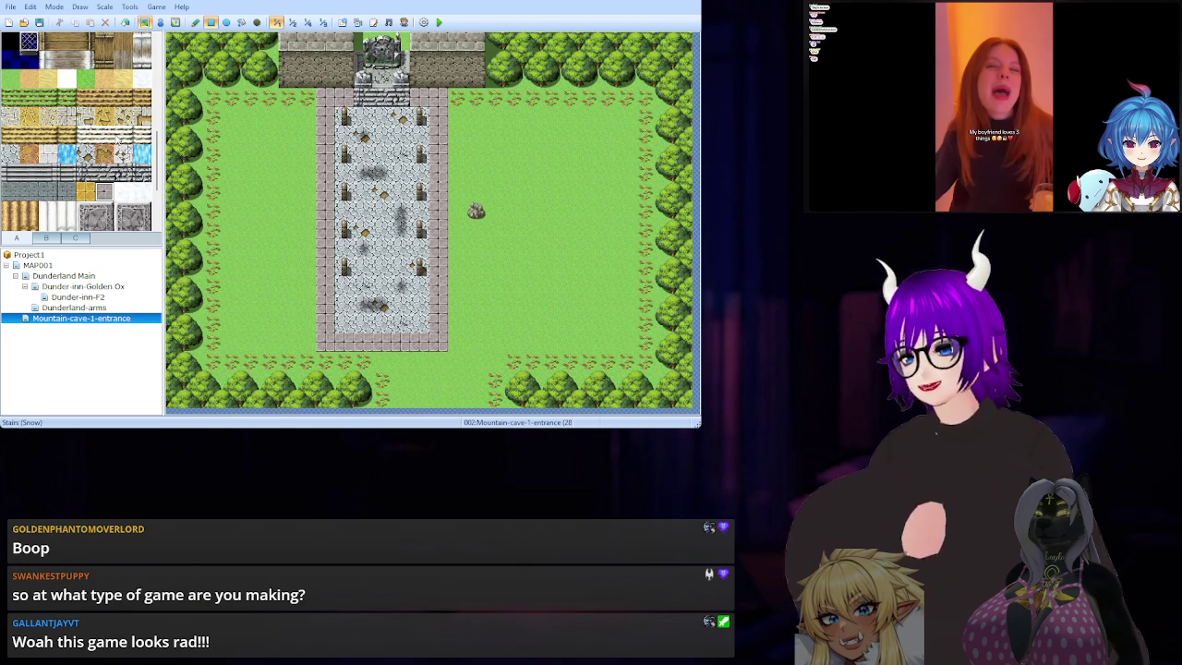
key(ctrl+z)
key(ctrl+z)
key(ctrl+z)
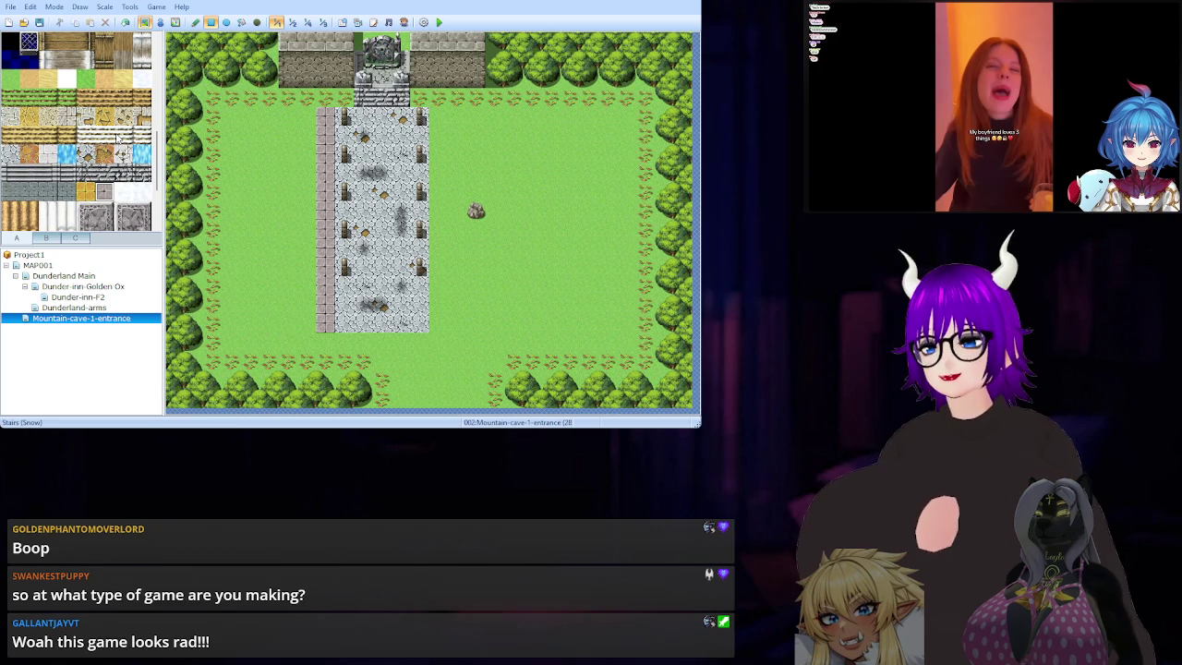
Undo more stone edging, leaving a small stone piece at the path's top-left corner.
key(ctrl+z)
scroll(104, 172, up, 5)
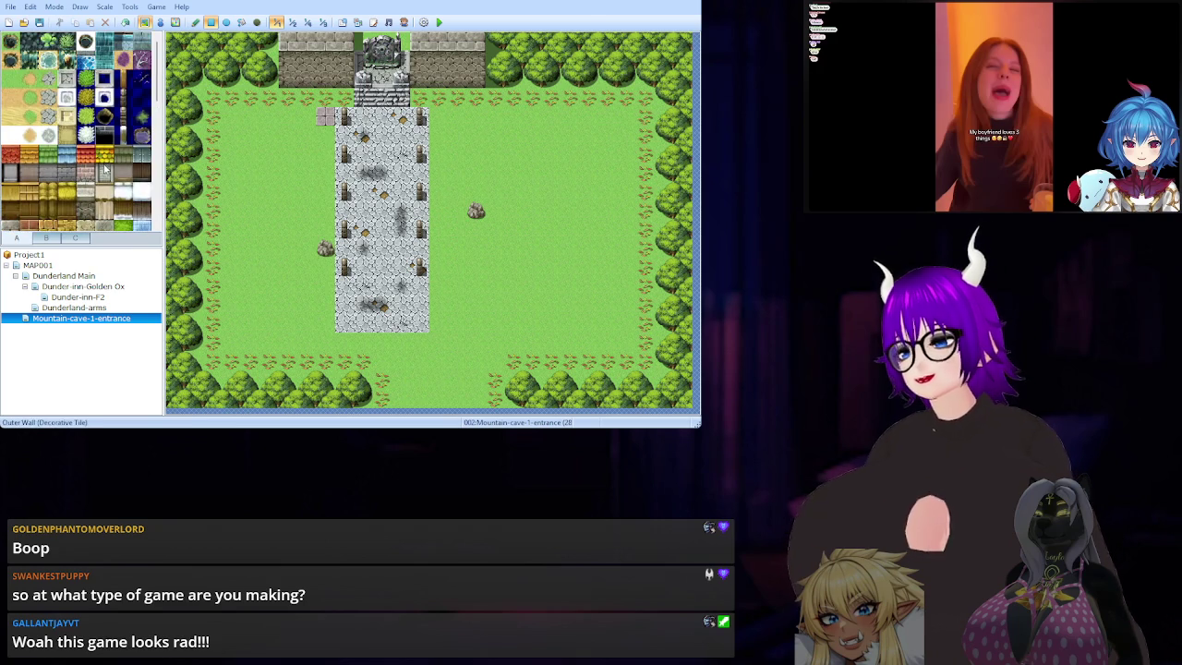
scroll(104, 166, down, 5)
scroll(103, 166, up, 5)
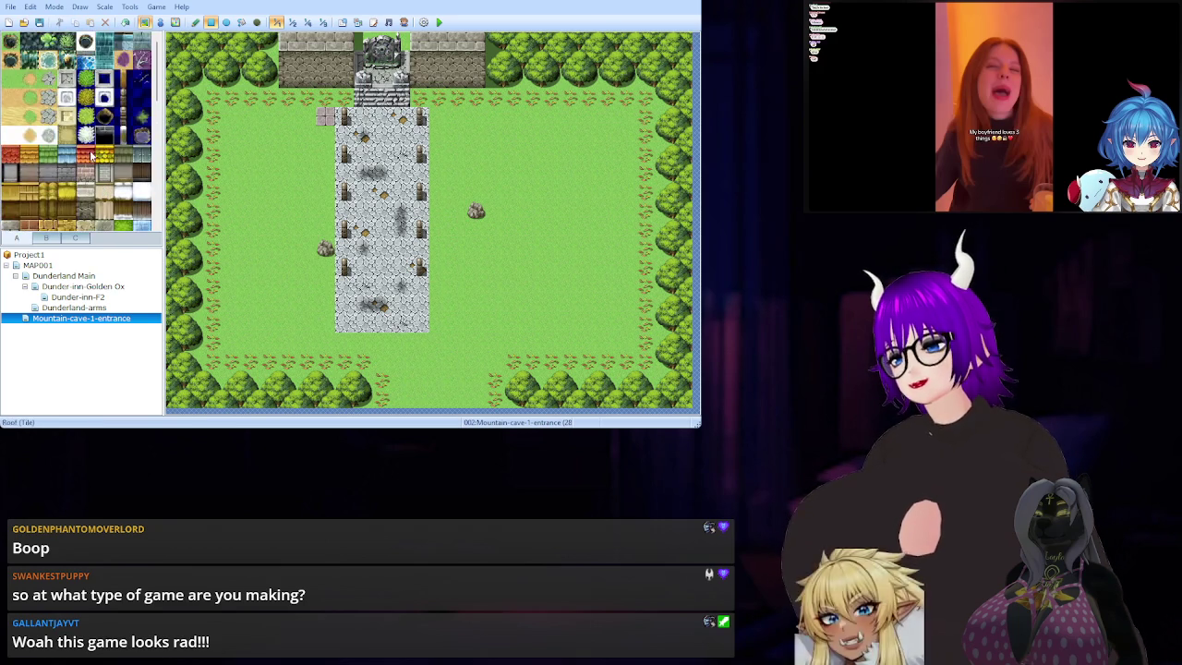
Browse tileset tabs B and C for object, scenery, statue and banner tiles.
click(54, 238)
scroll(66, 153, down, 5)
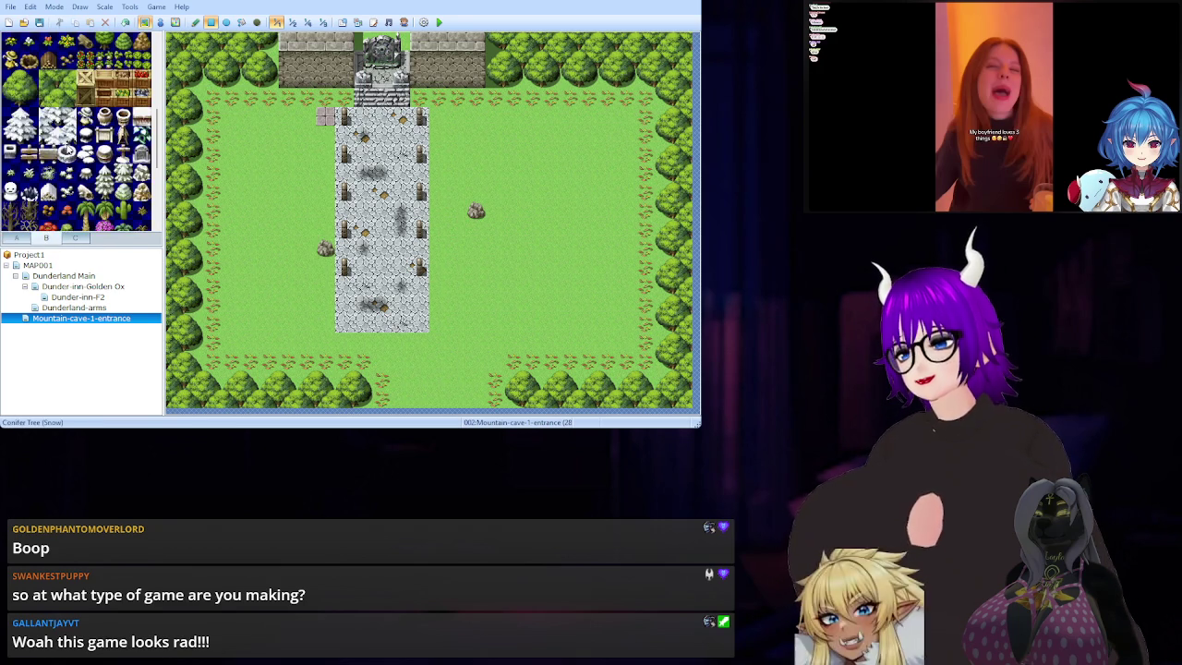
scroll(67, 148, down, 3)
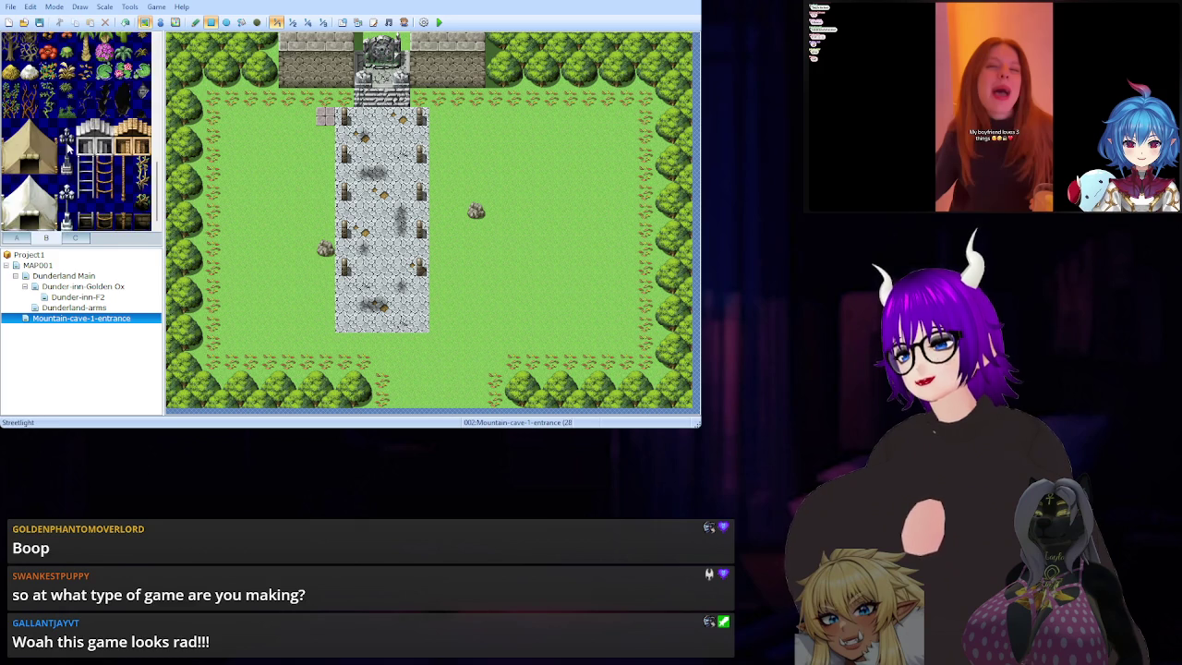
scroll(67, 148, up, 3)
scroll(65, 187, up, 5)
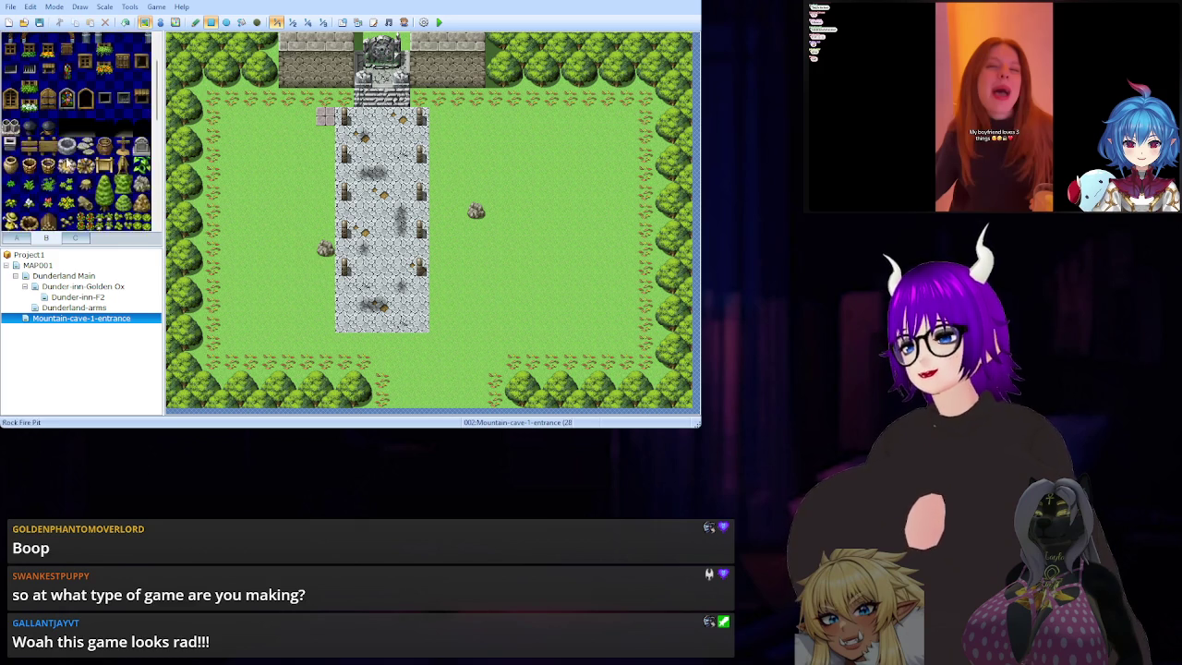
click(76, 237)
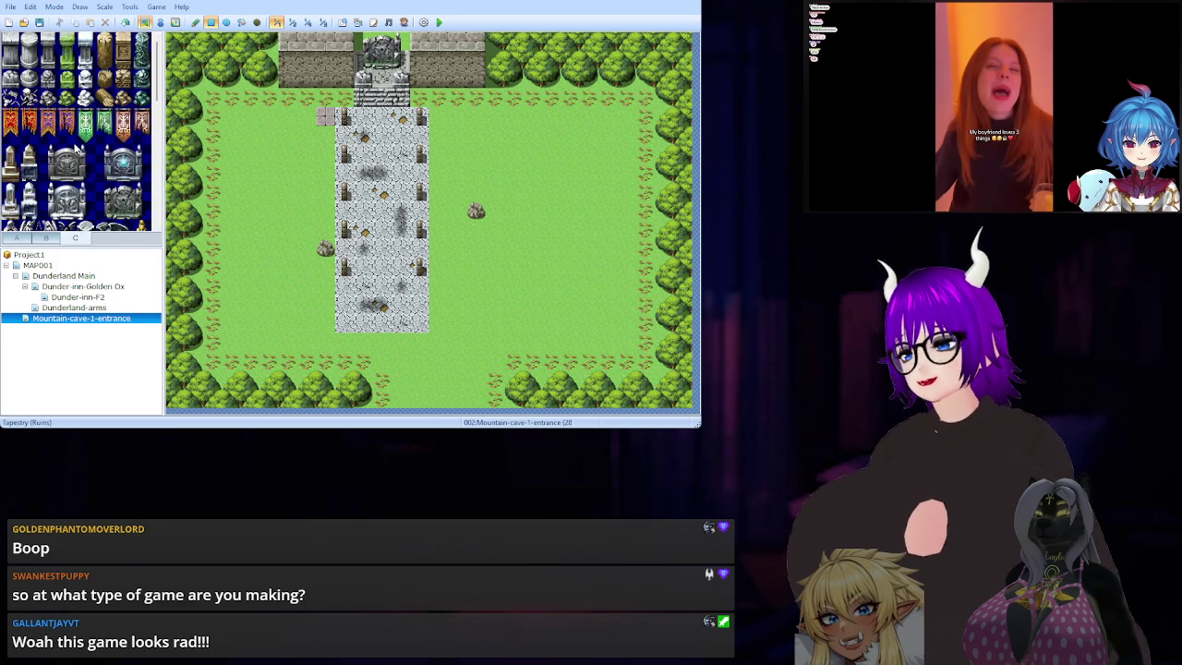
scroll(75, 150, down, 10)
scroll(75, 149, up, 10)
Look through the ground tiles in tab A, then the object and furniture tiles.
click(28, 238)
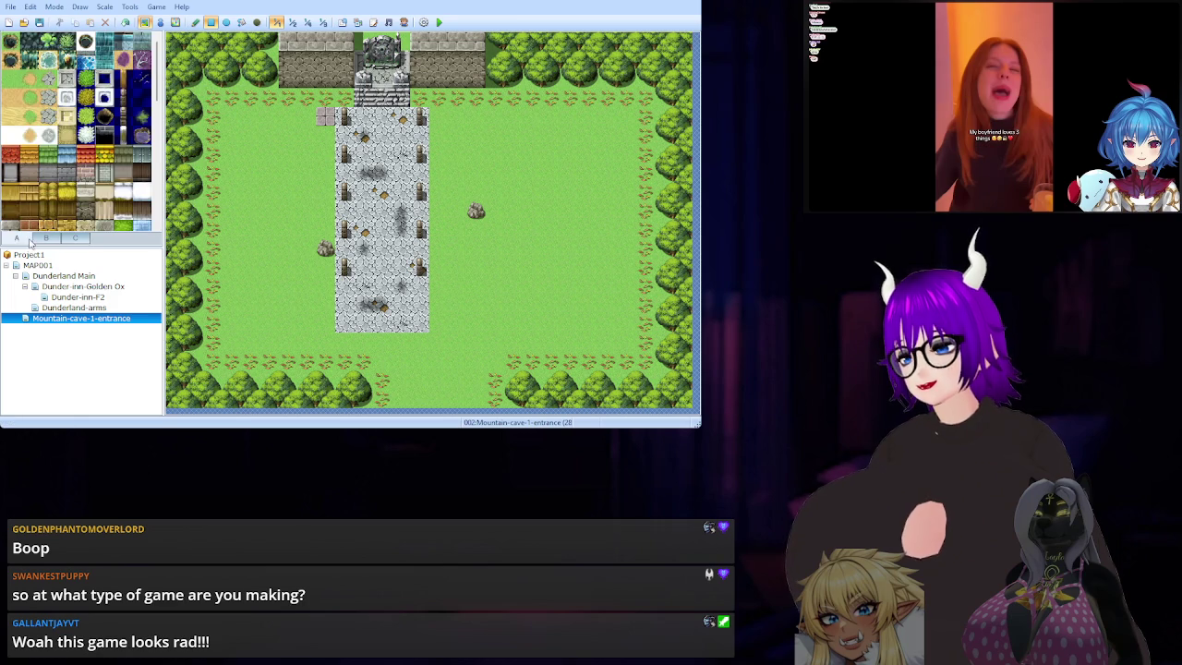
scroll(62, 136, down, 10)
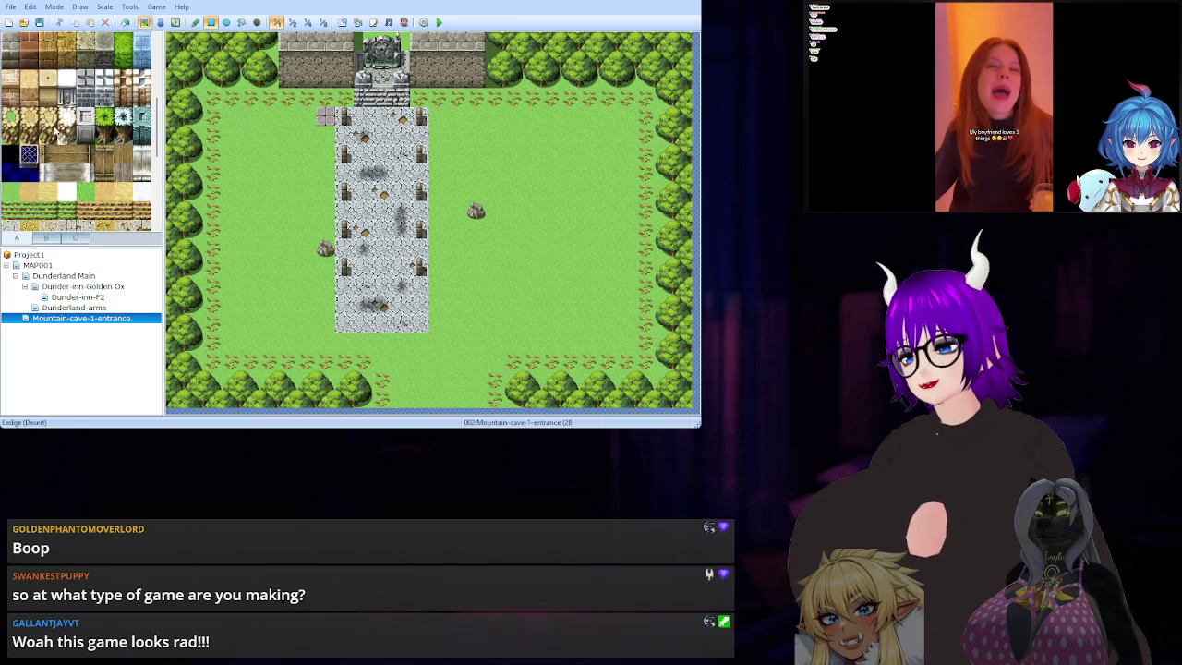
scroll(48, 135, down, 1)
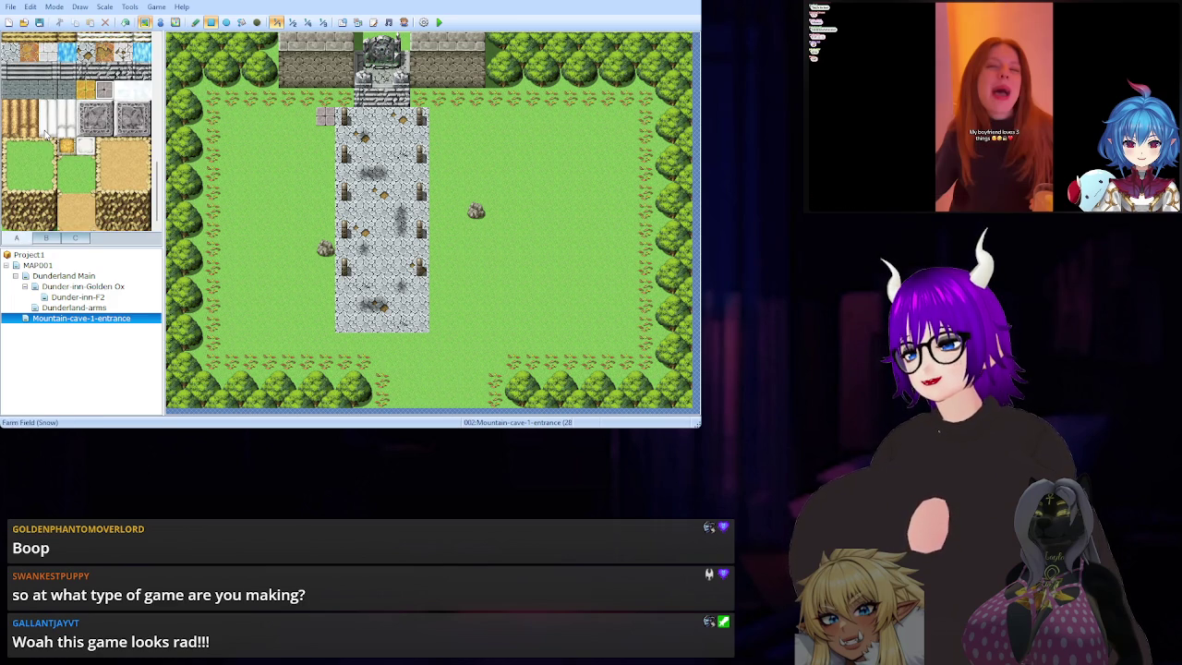
click(51, 238)
scroll(83, 162, down, 4)
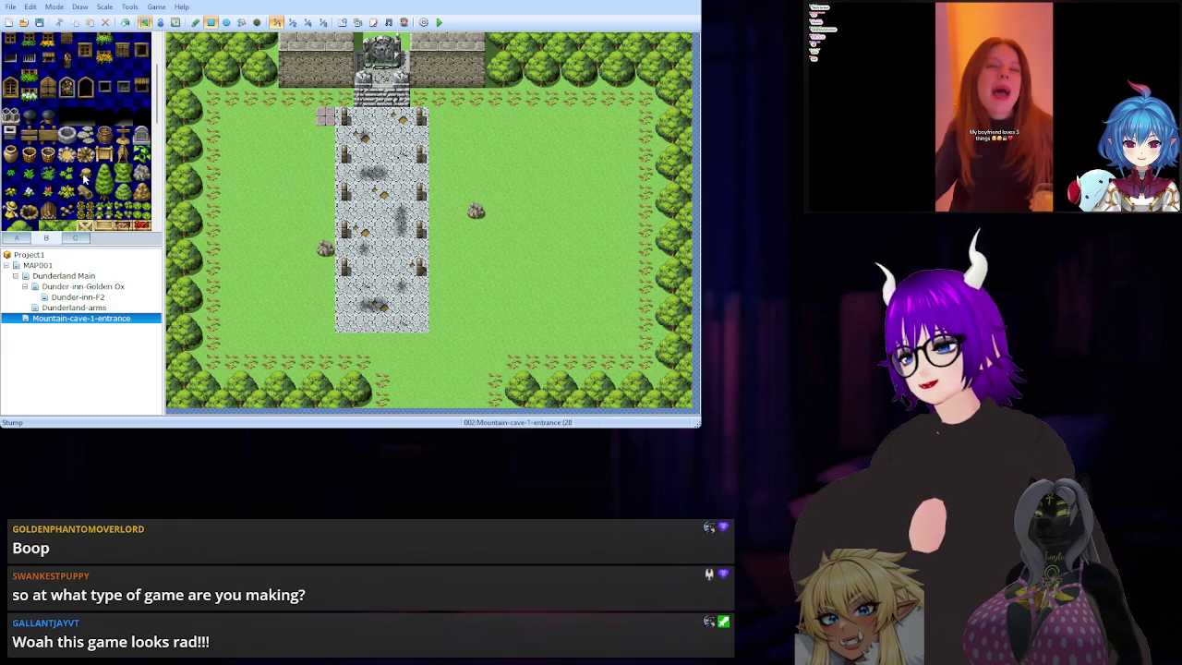
Try a Stepping Stones border beside the path, then undo it, leaving bare grass.
click(86, 134)
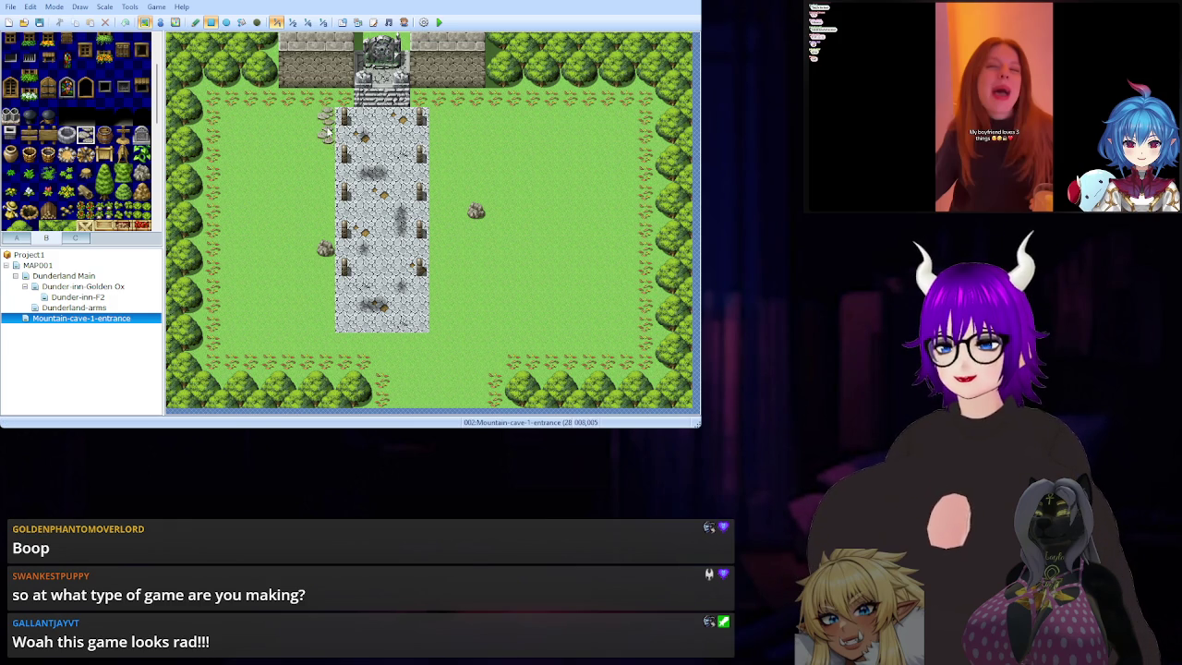
mouse_move(325, 221)
mouse_down()
mouse_move(325, 344)
mouse_move(438, 342)
mouse_move(438, 98)
mouse_move(417, 98)
mouse_up()
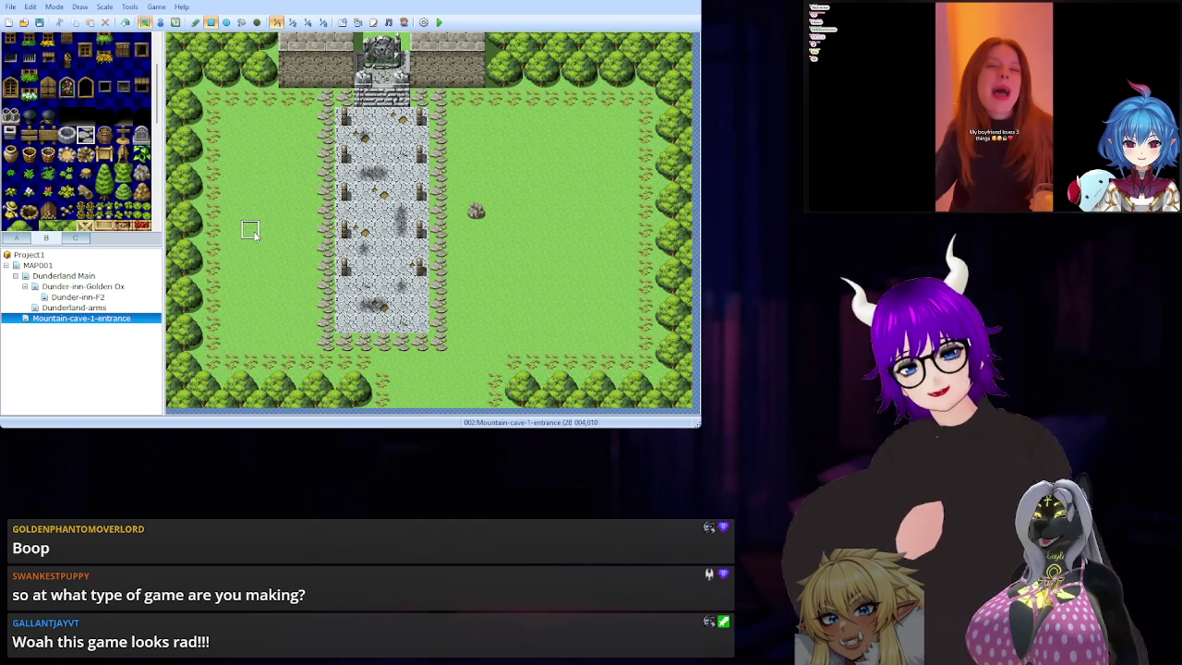
key(ctrl+z)
key(ctrl+z)
key(ctrl+z)
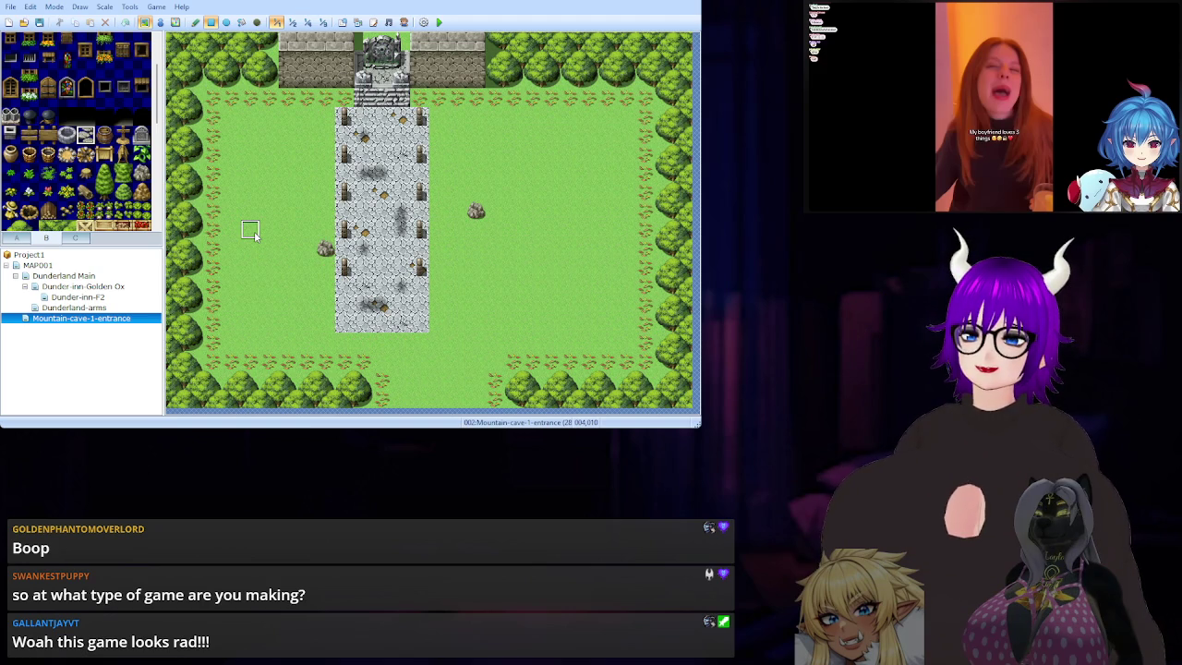